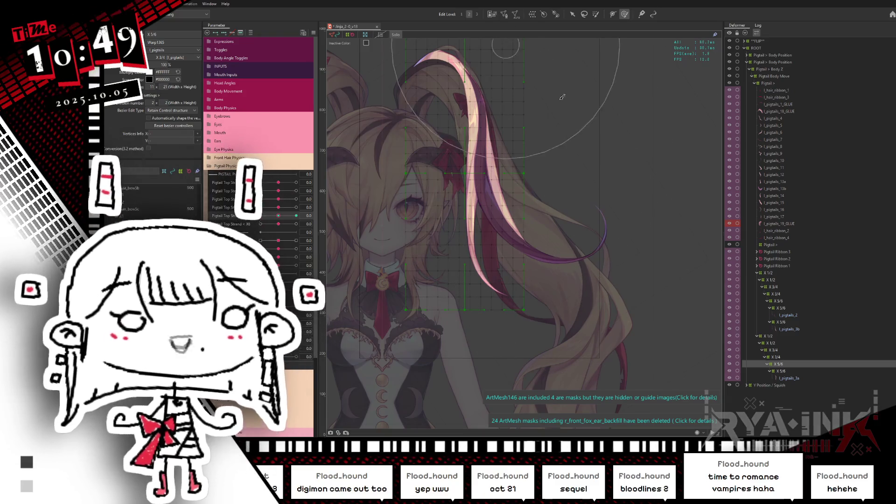
Preview Pigtail Top Strand X5 at 1.0 and -1.0, then marquee-select the warp grid's lower rows
scroll(604, 249, "down", 2)
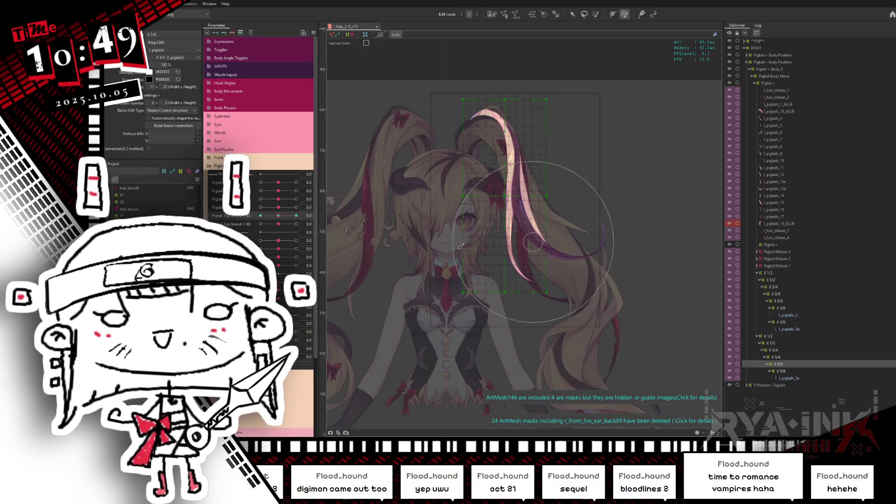
scroll(528, 262, "up", 2)
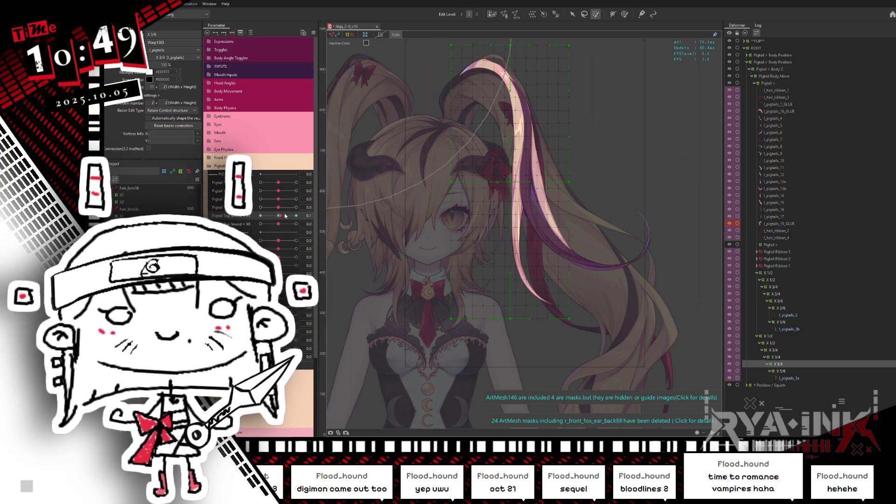
left_click_drag(285, 216, 319, 207)
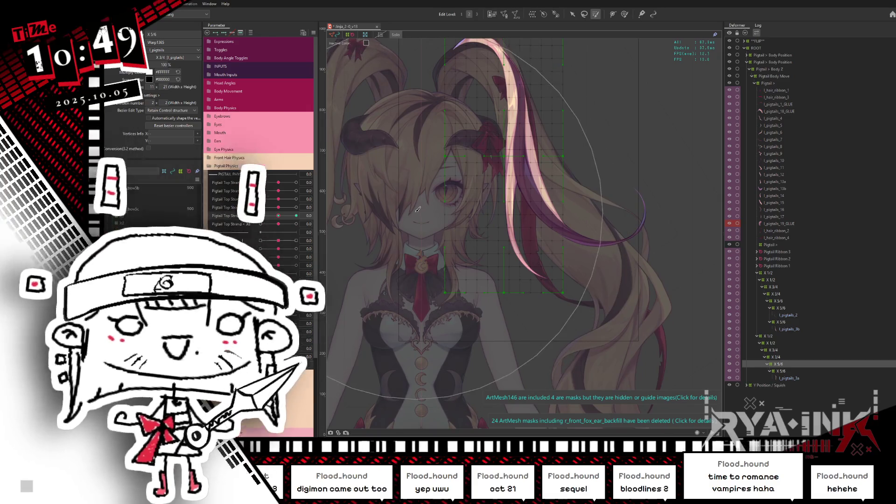
mouse_move(278, 215)
left_mouse_down()
mouse_move(263, 217)
mouse_move(278, 215)
left_mouse_up()
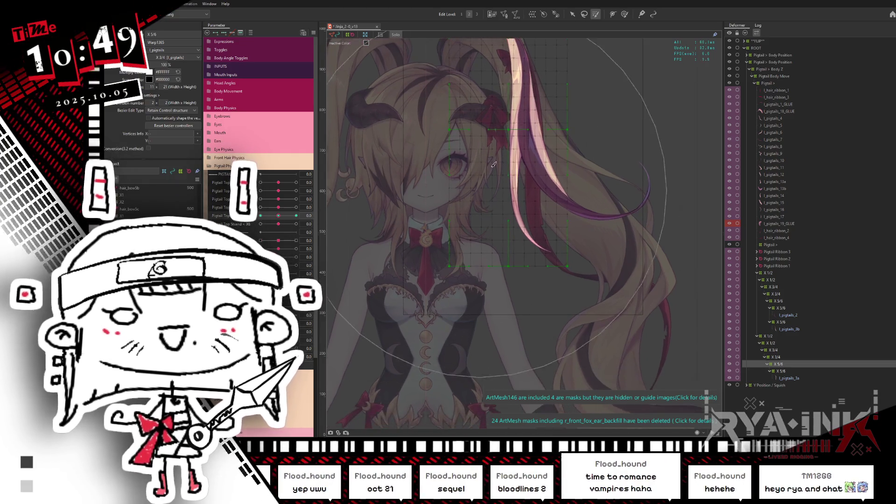
left_click_drag(607, 299, 575, 286)
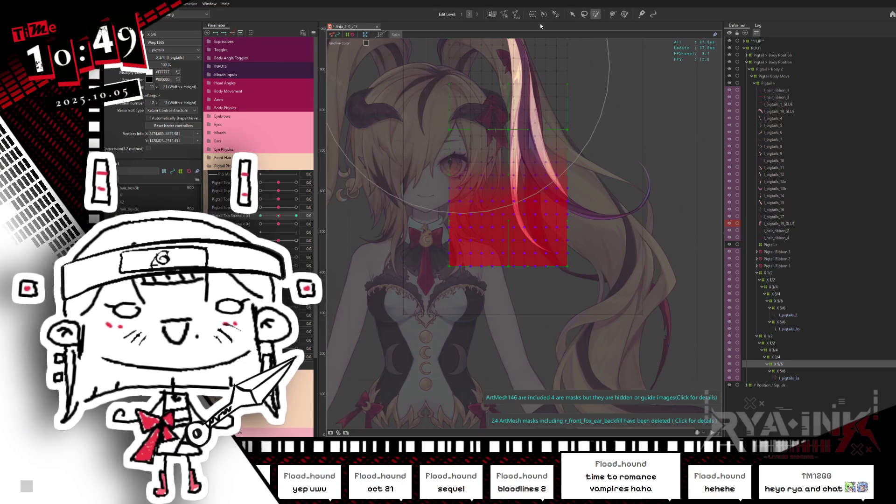
left_click(573, 14)
At Pigtail Top Strand 1.0, tilt the warp deformer about 8° counter-clockwise, undoing a first attempt
left_click_drag(281, 217, 296, 216)
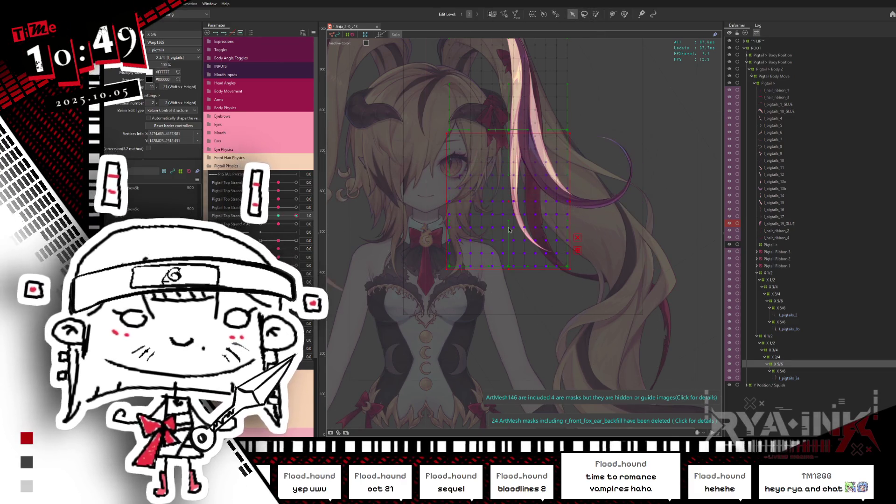
scroll(528, 192, "up", 2)
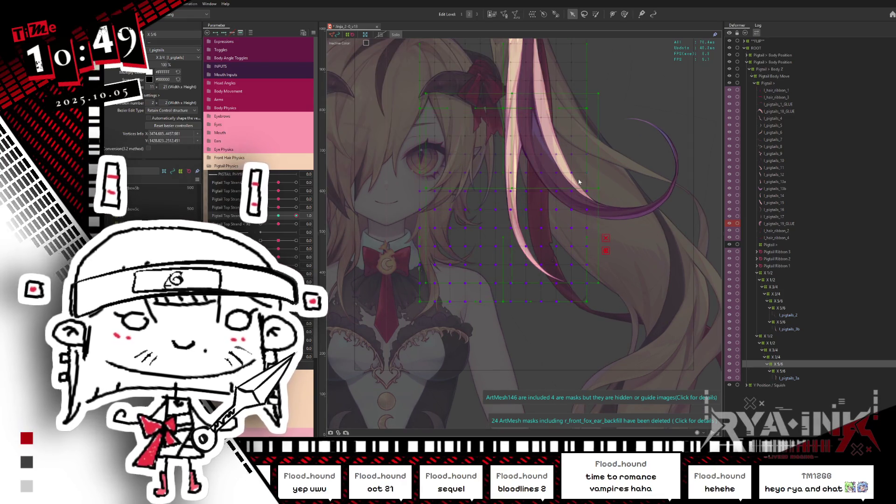
left_click_drag(603, 187, 537, 196)
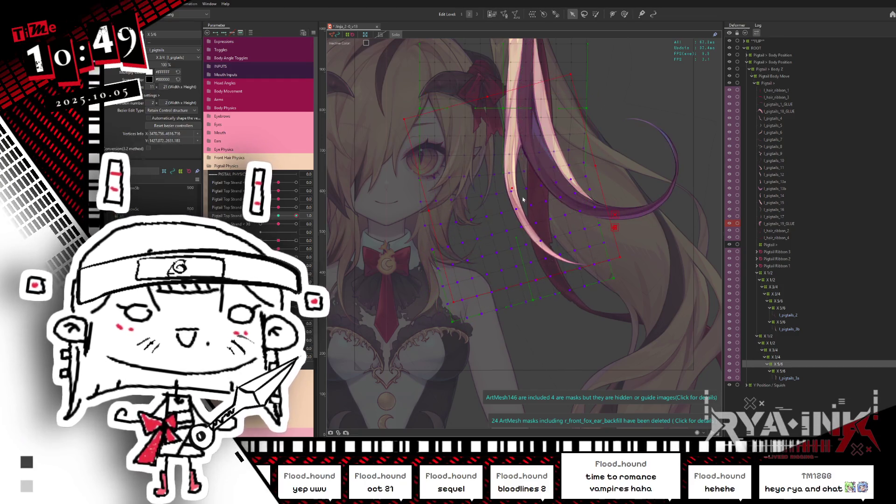
key("ctrl+z")
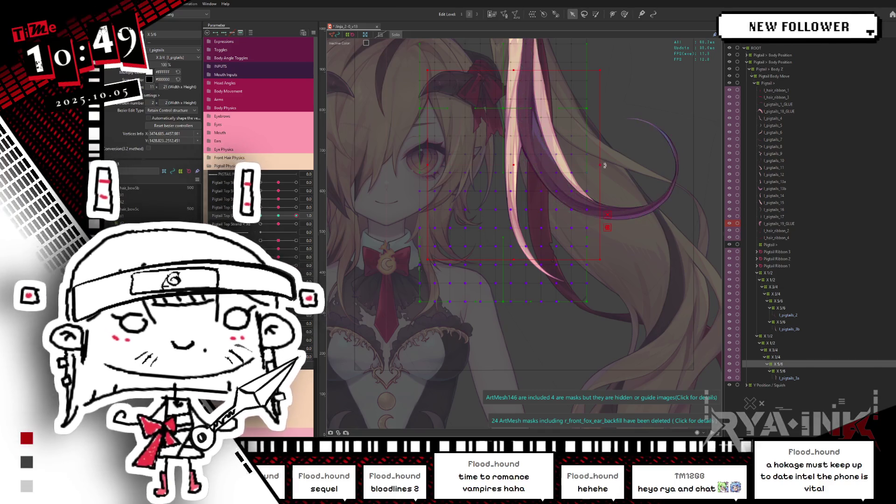
left_click_drag(605, 166, 604, 152)
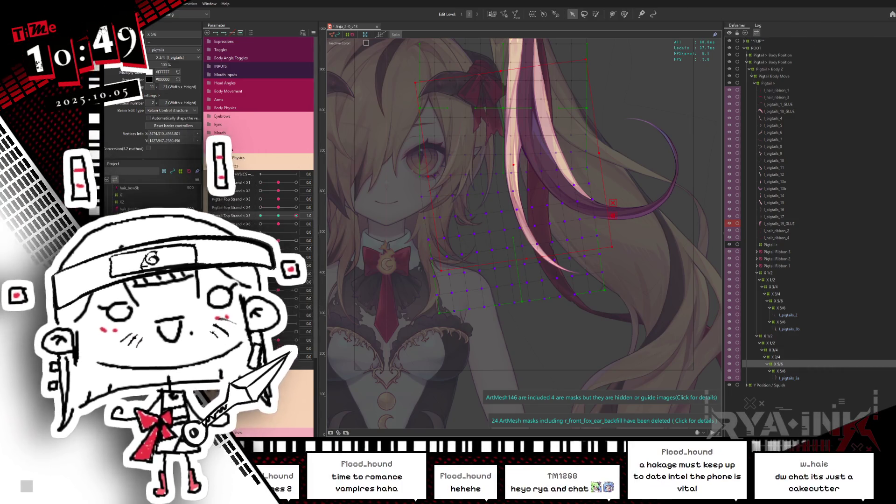
At Pigtail Top Strand -0.8, tilt the pigtail warp deformer clockwise, briefly trying the Deform Brush
left_click_drag(302, 214, 225, 205)
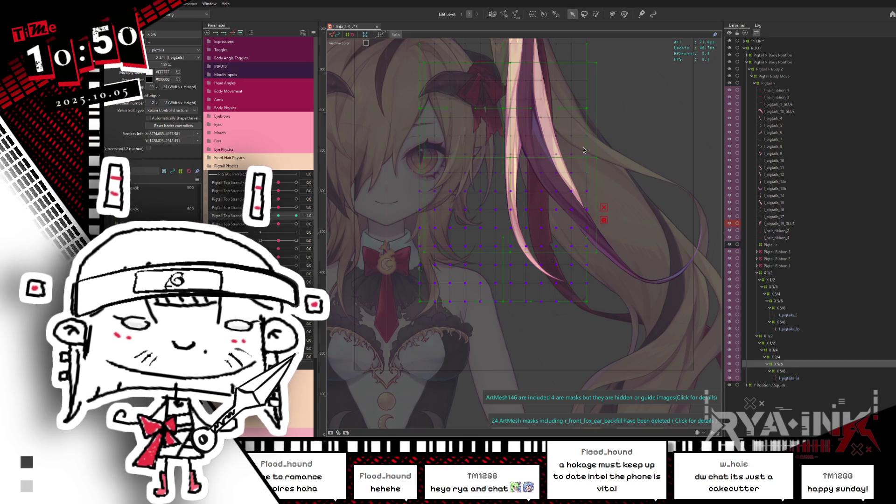
left_click_drag(599, 162, 593, 166)
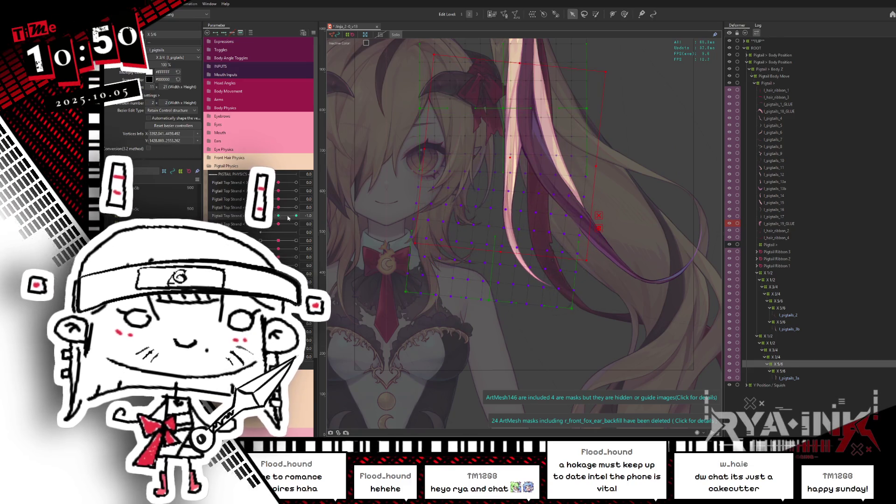
key("b")
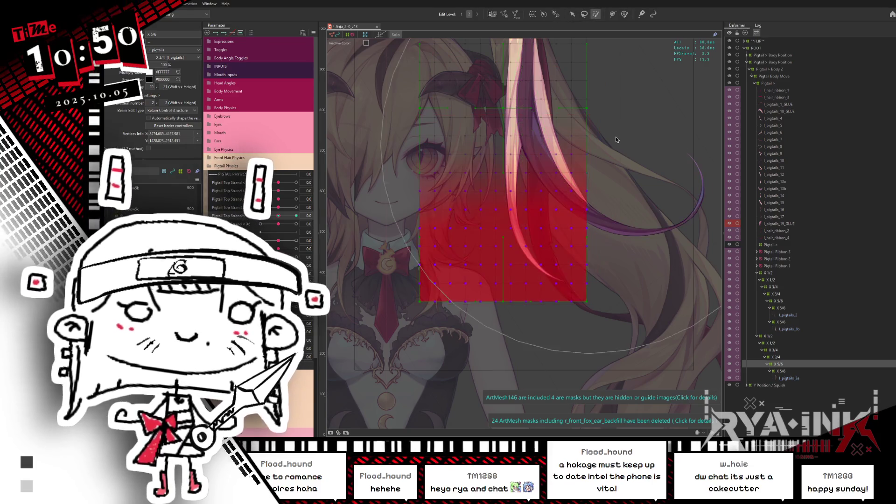
left_click_drag(616, 139, 545, 146)
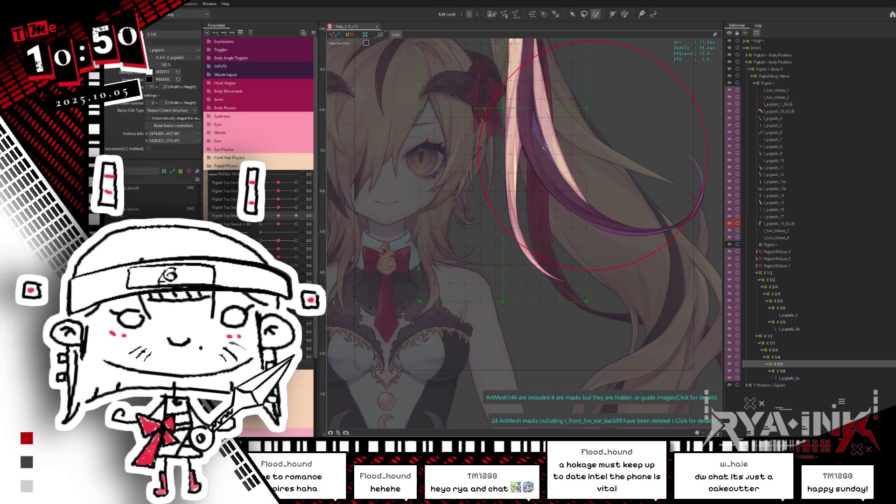
key("v")
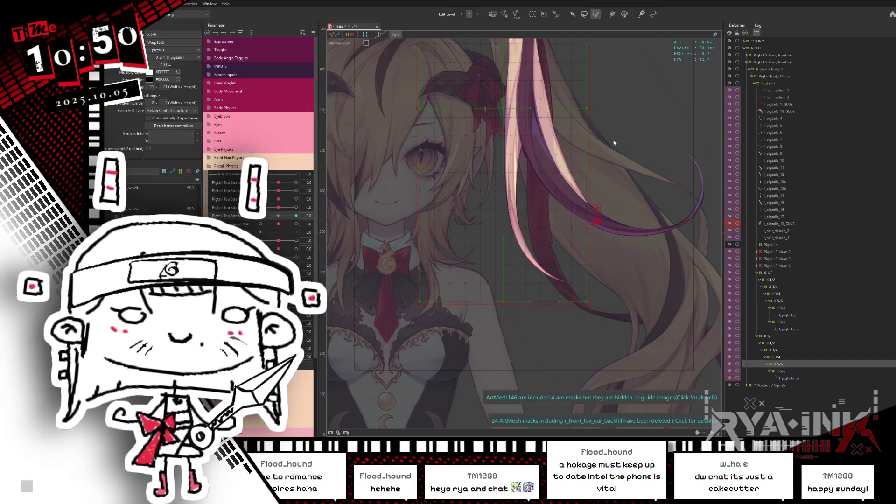
key("ctrl+a")
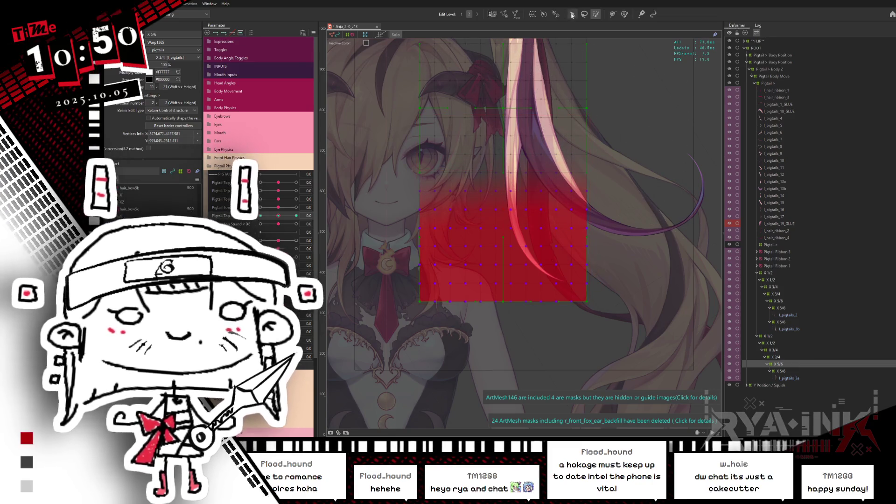
left_click(573, 14)
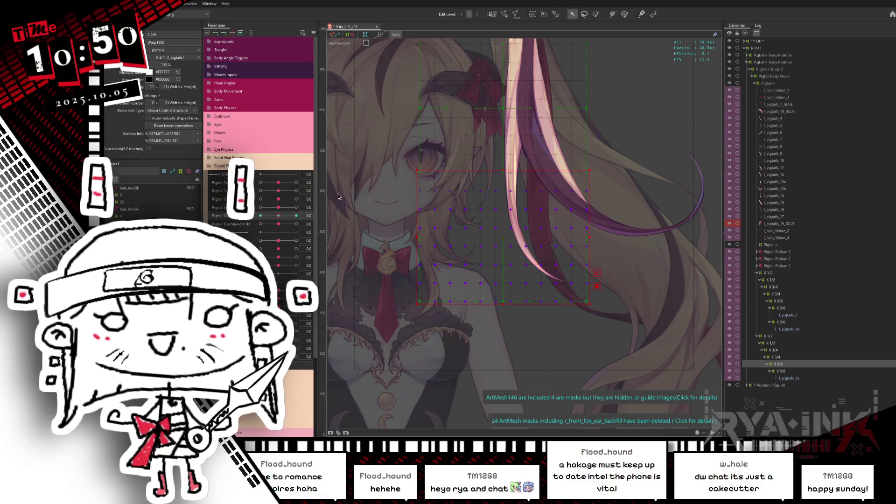
Recheck the strand at 1.0 and -1.0, reverting an unwanted deformer rotation
left_click_drag(289, 216, 297, 216)
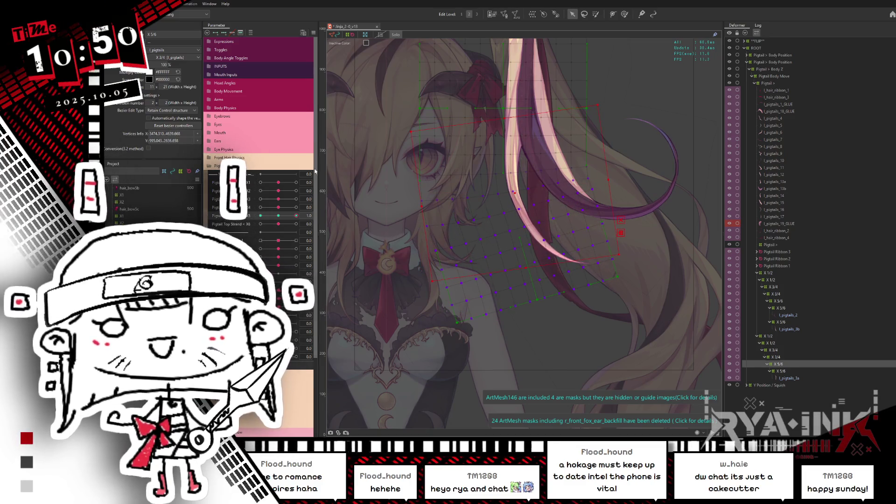
left_click_drag(296, 216, 261, 216)
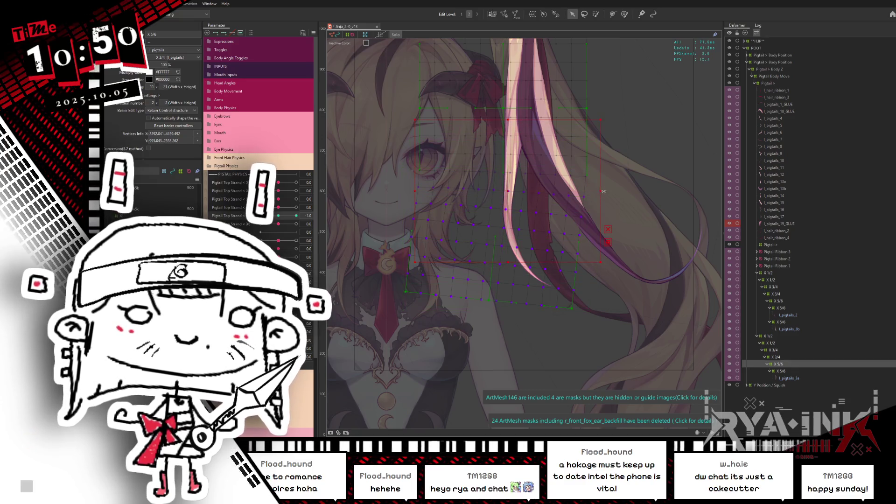
left_click_drag(602, 200, 600, 204)
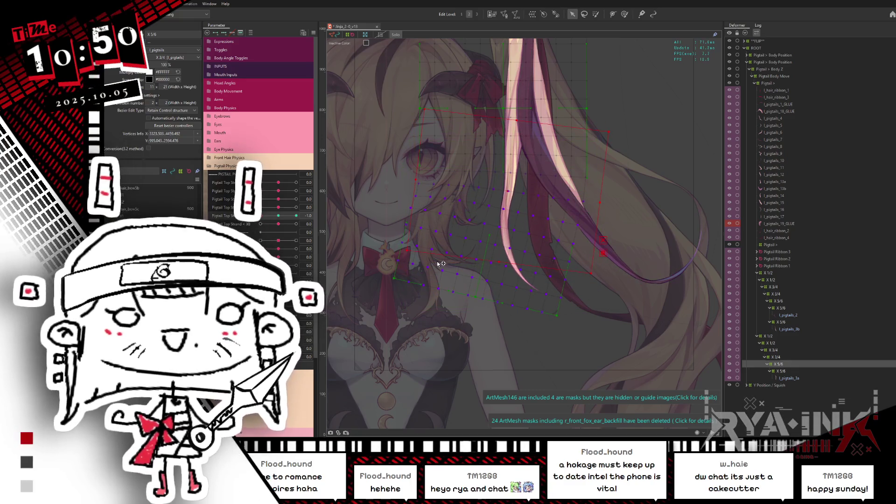
key("ctrl+z")
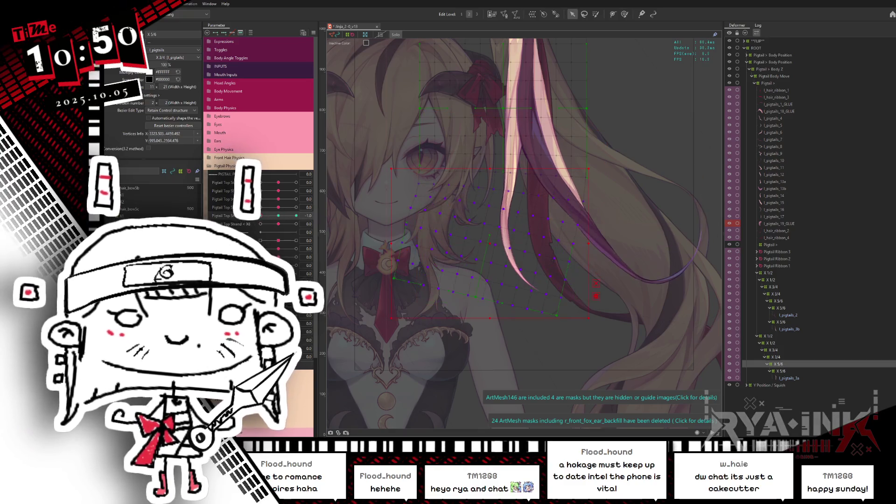
left_click_drag(261, 216, 294, 225)
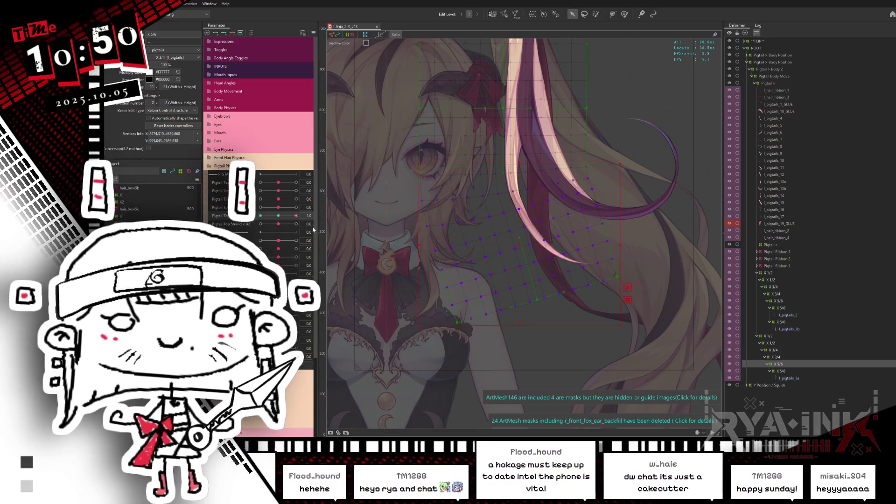
key("b")
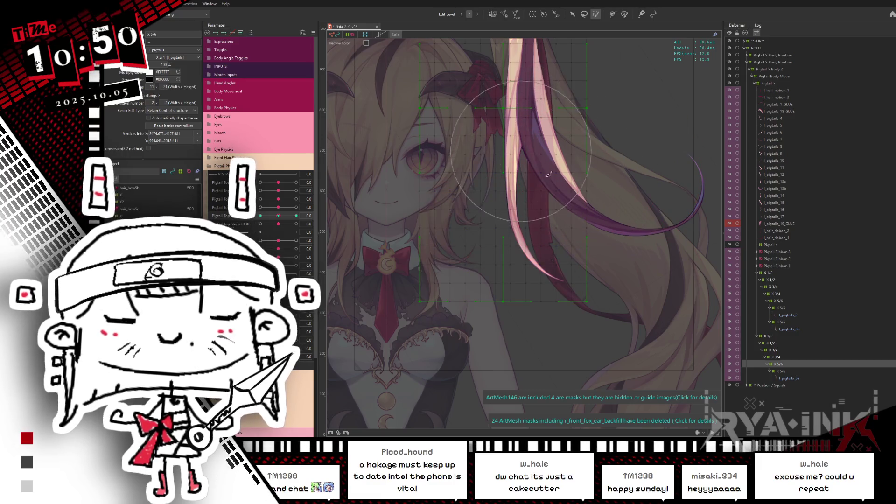
Preview Pigtail Top Strand at 1.0, -1.0 and 0, then select the lower X 5/6 warp deformer
left_click(513, 267)
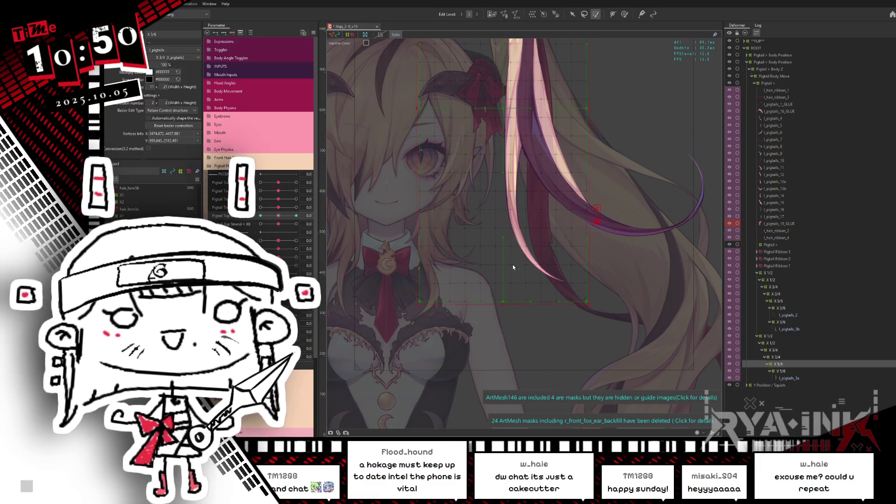
key("b")
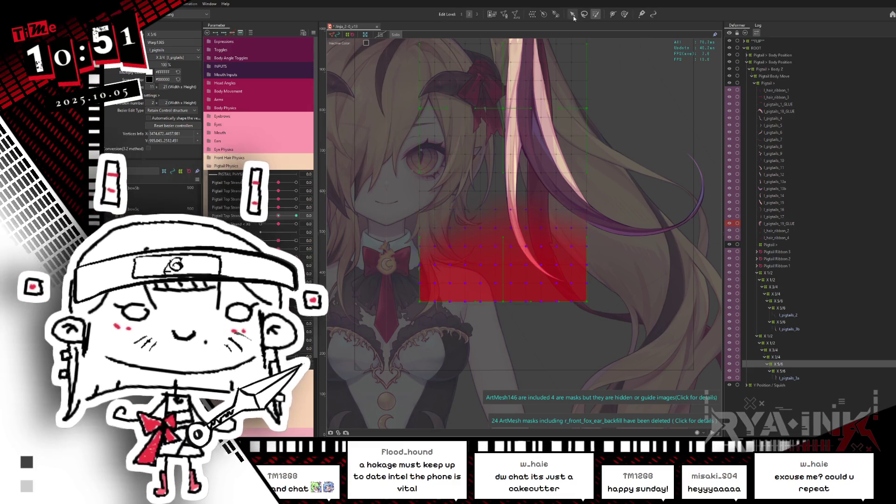
left_click(573, 15)
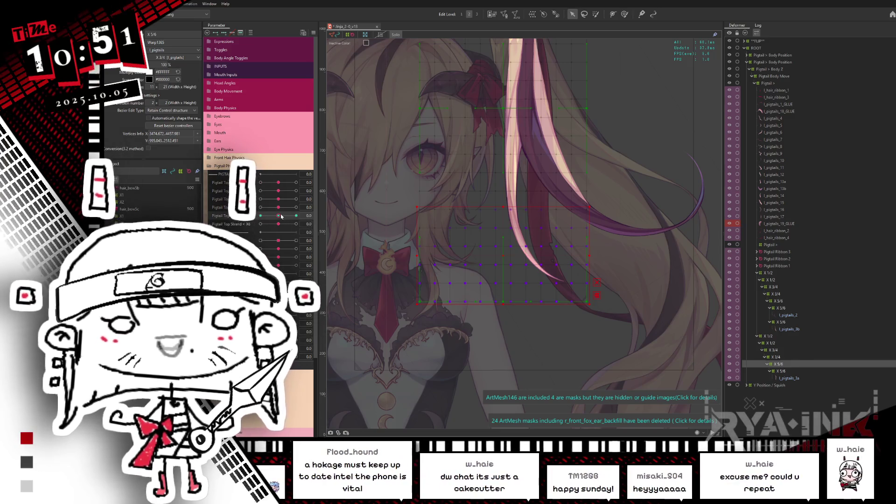
left_click_drag(282, 216, 297, 216)
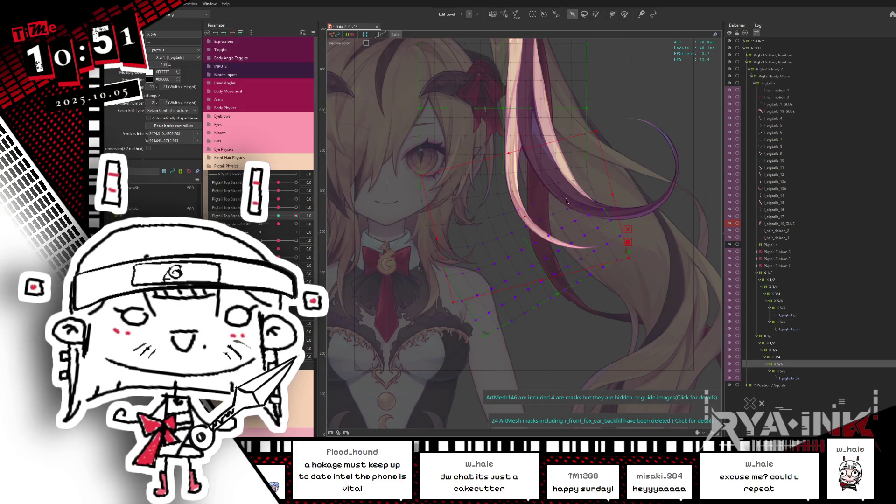
left_click_drag(283, 217, 260, 217)
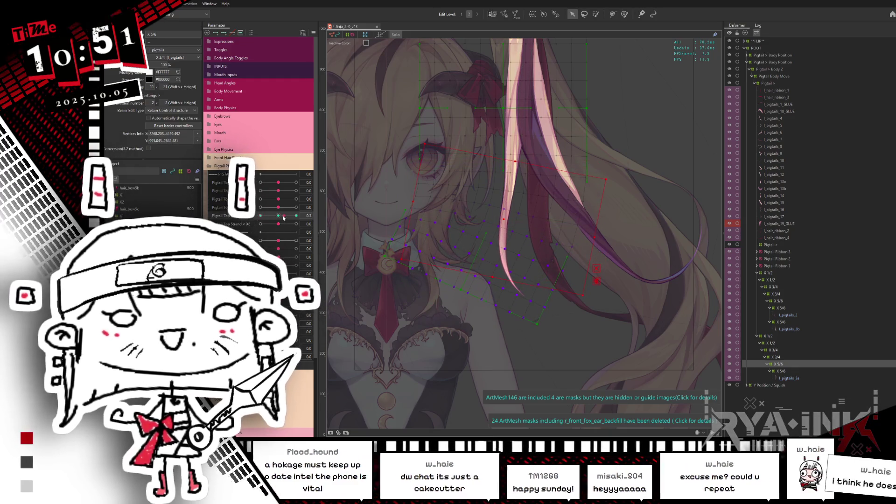
left_click_drag(261, 216, 299, 216)
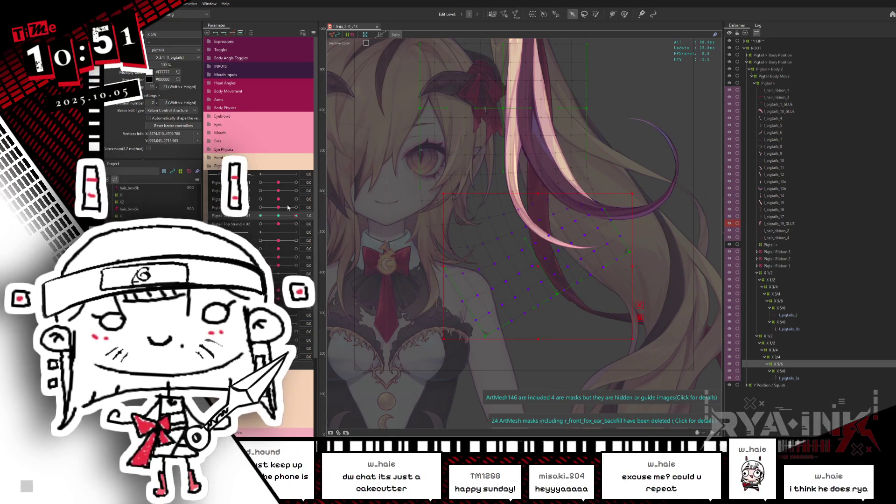
left_click(279, 216)
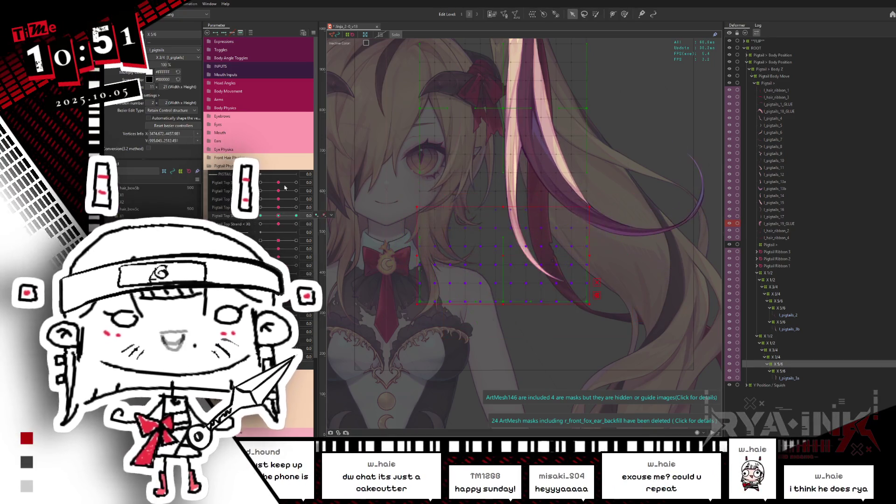
mouse_move(279, 215)
left_mouse_down()
mouse_move(308, 216)
mouse_move(260, 216)
left_mouse_up()
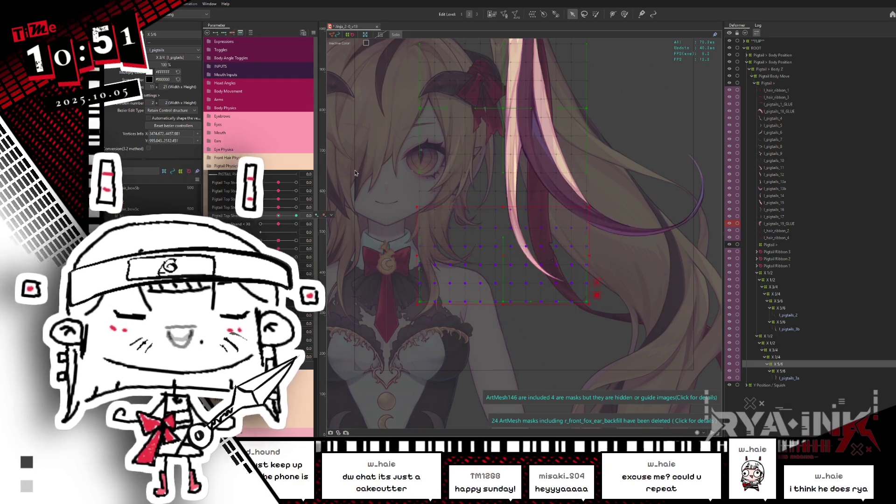
left_click(796, 372)
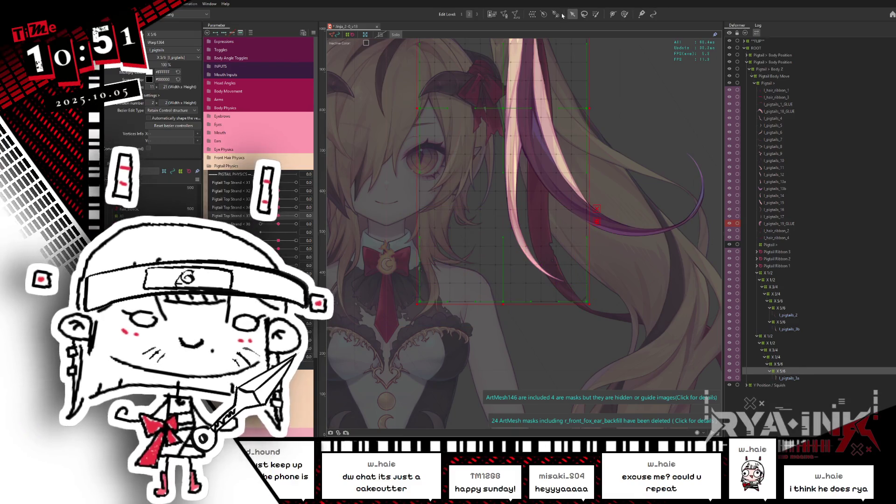
At Top Strand X6 1, swing the lower grid points right, then check -1 and 0
key("b")
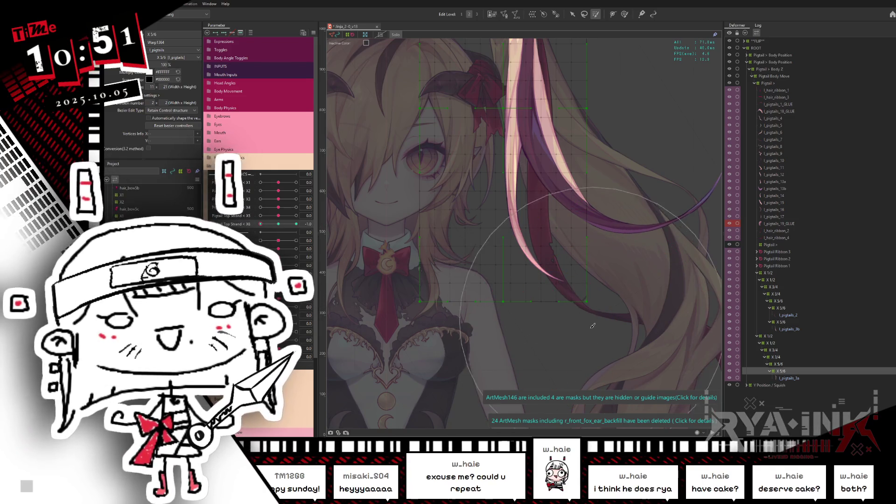
left_click_drag(593, 325, 534, 343)
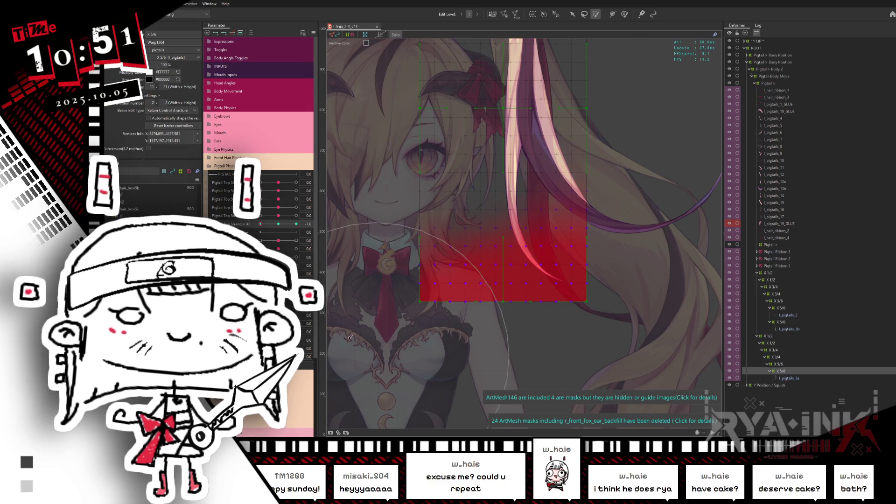
key("v")
left_click_drag(280, 227, 347, 234)
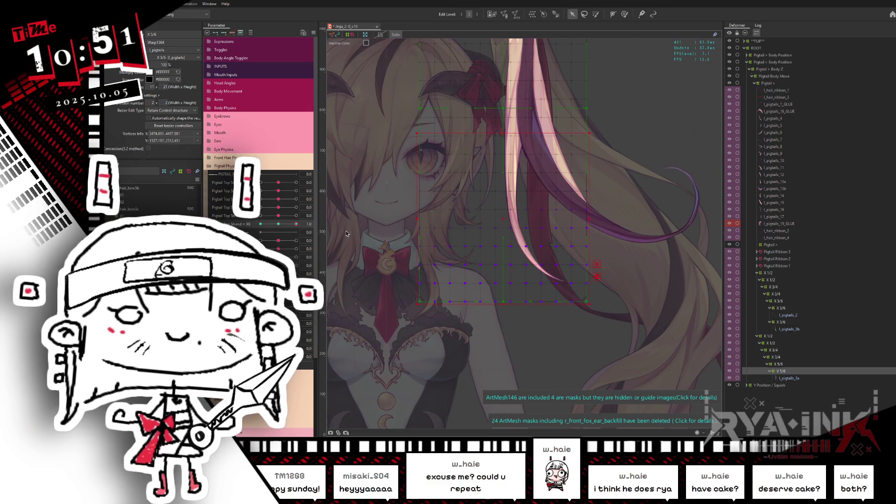
left_click_drag(513, 228, 602, 238)
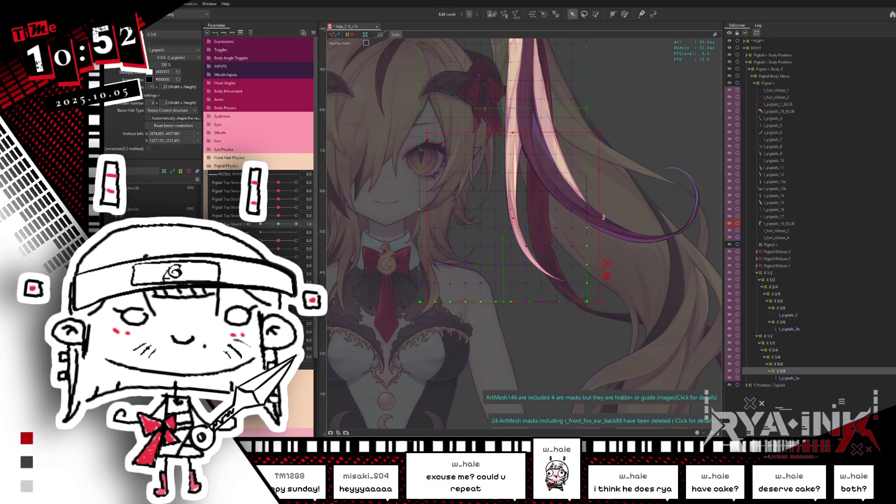
left_click(260, 224)
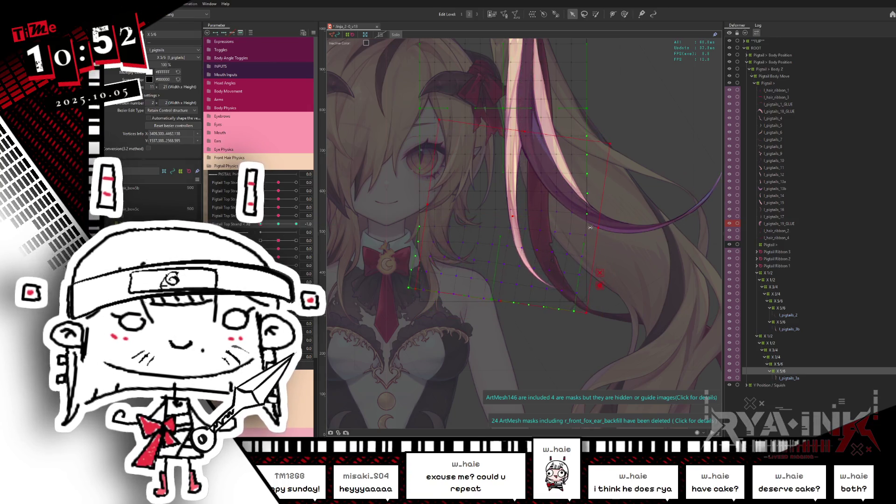
left_click(279, 224)
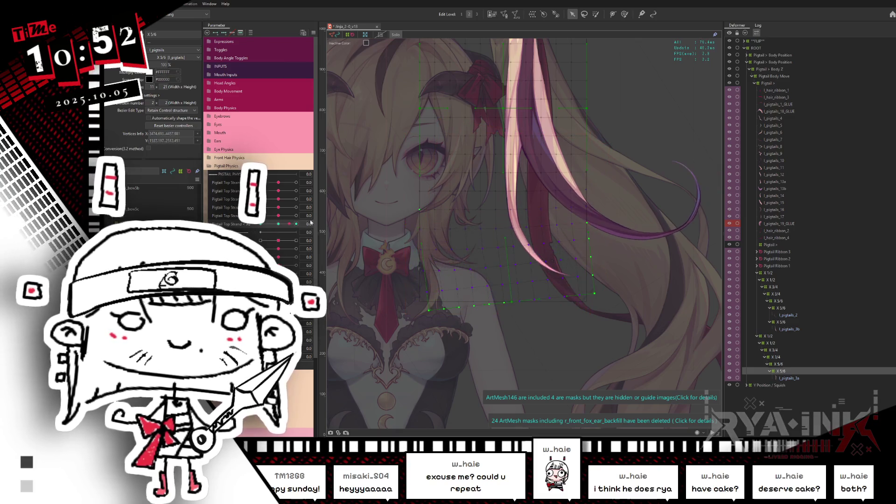
Use the Deform Brush to push the pink-purple strand up and right at Top Strand X6 1
left_click(281, 232)
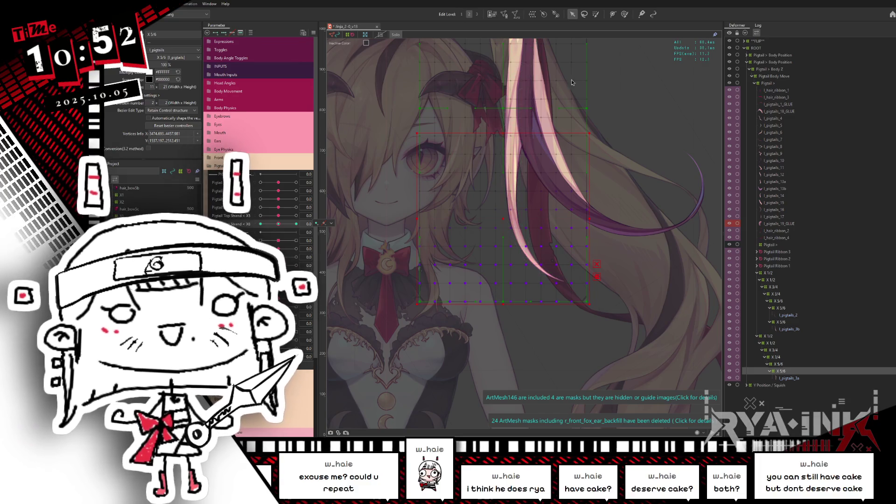
left_click(596, 14)
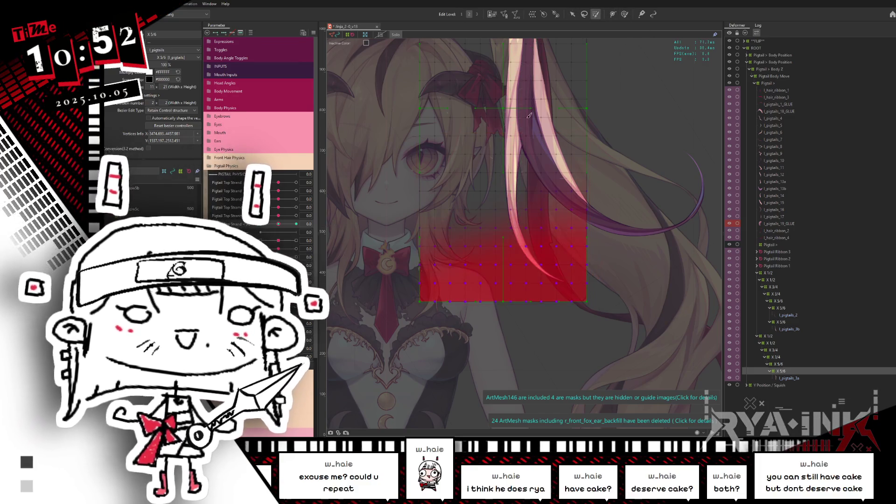
left_click_drag(552, 265, 610, 215)
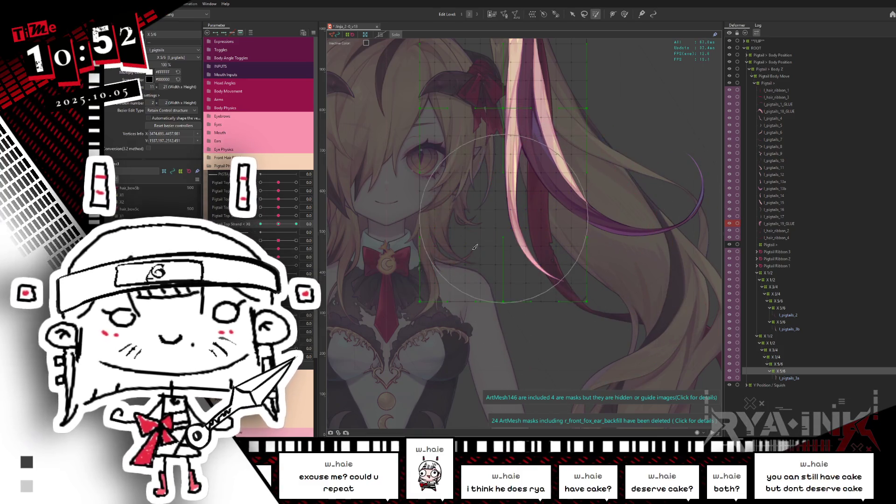
left_click_drag(284, 223, 315, 220)
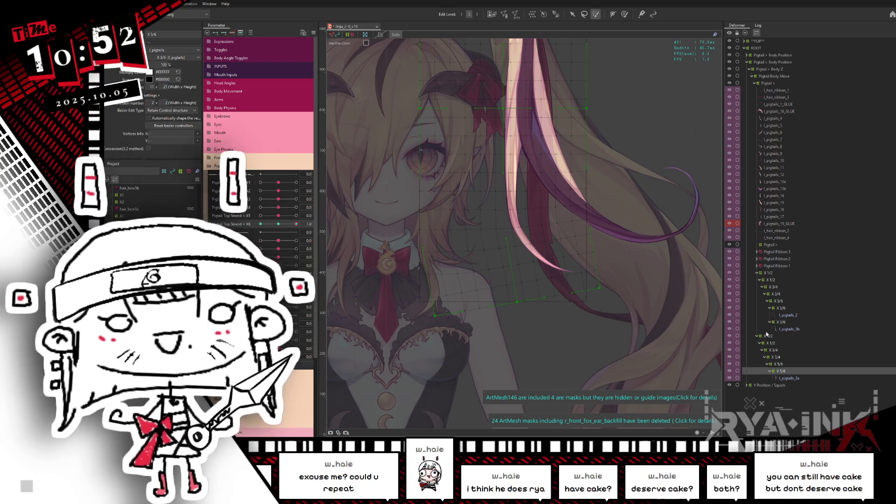
Select the upper X 5/6 deformer, set Pigtail Top to 1 and frame the face
left_click(784, 366)
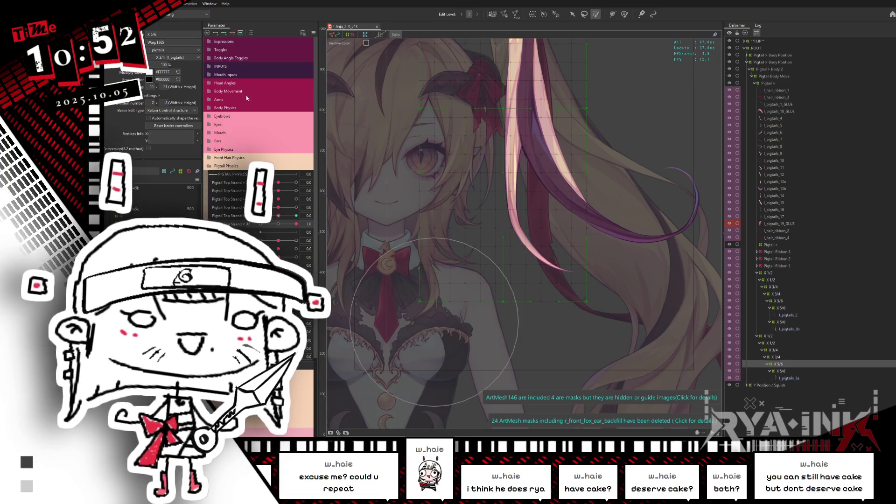
left_click_drag(282, 215, 317, 204)
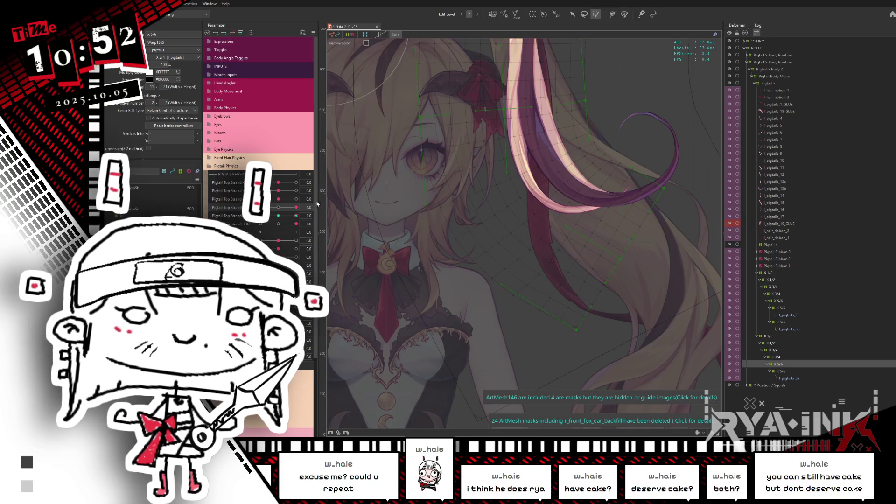
scroll(607, 268, "up", 3)
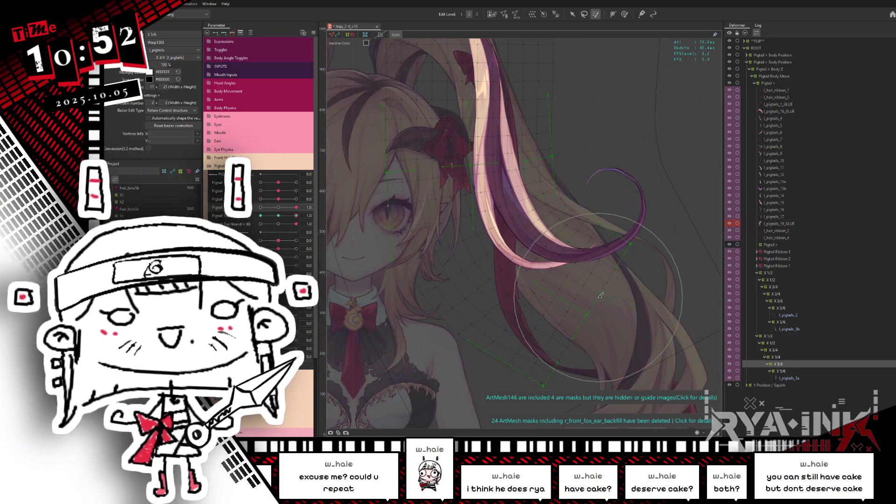
scroll(596, 277, "down", 3)
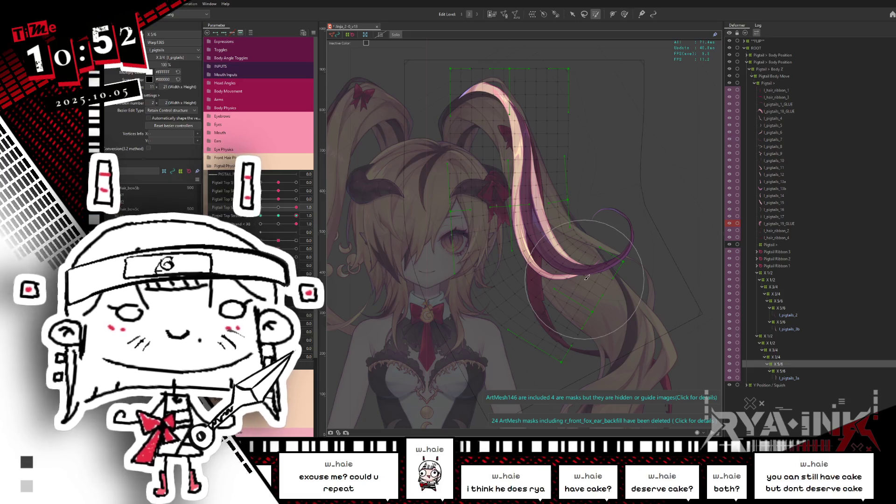
left_click_drag(637, 325, 645, 283)
left_click_drag(279, 199, 304, 196)
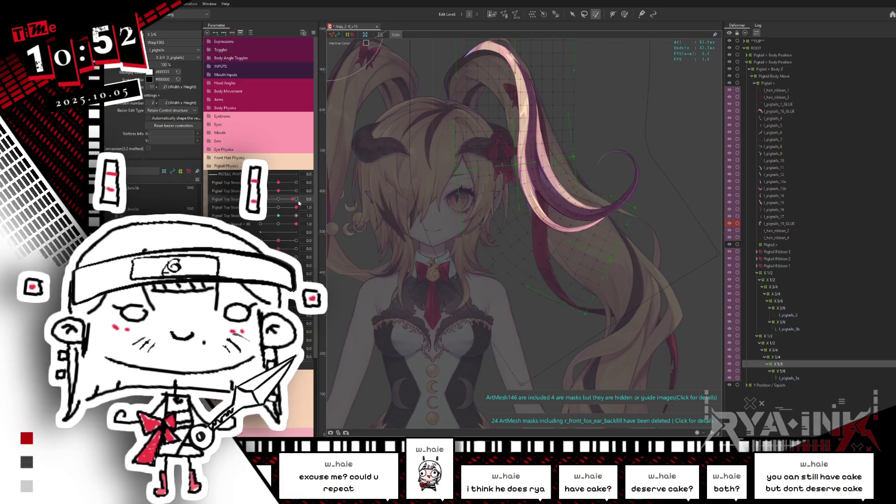
Select the X 3/4 deformer, set the third Pigtail Top Strand to 1, and pick the pigtail art mesh
left_click(775, 351)
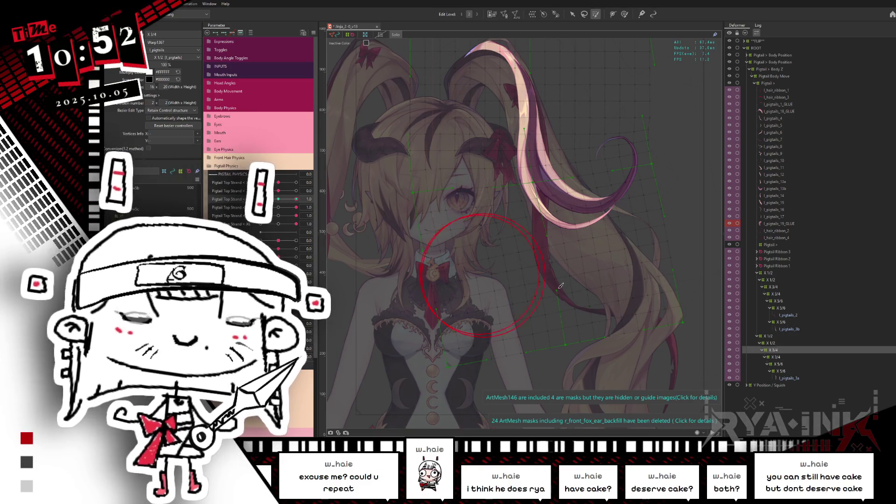
scroll(655, 292, "down", 2)
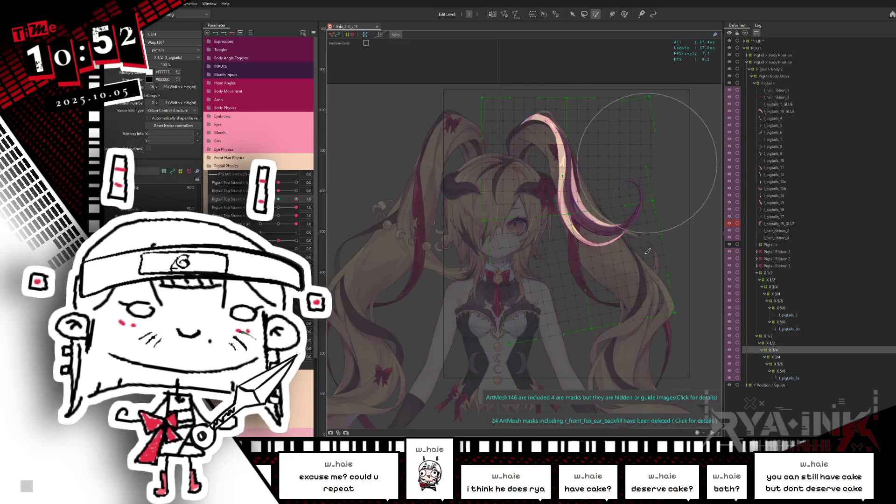
left_click_drag(582, 53, 551, 37)
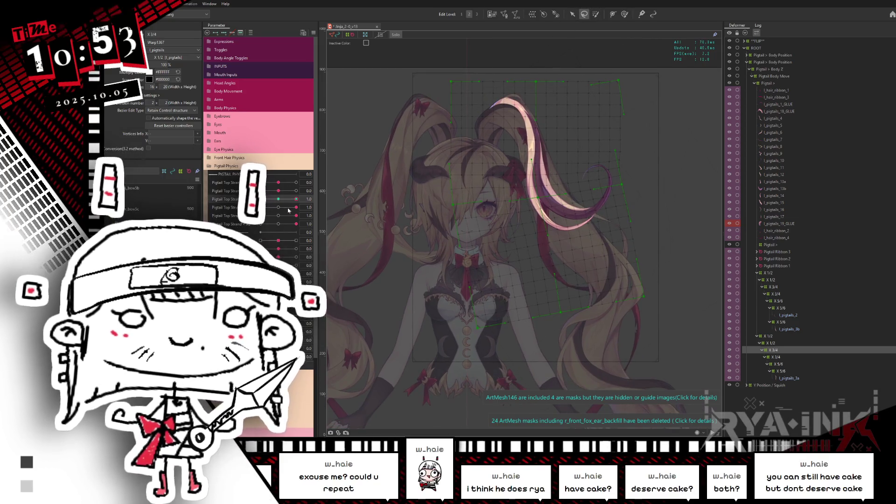
left_click(296, 199)
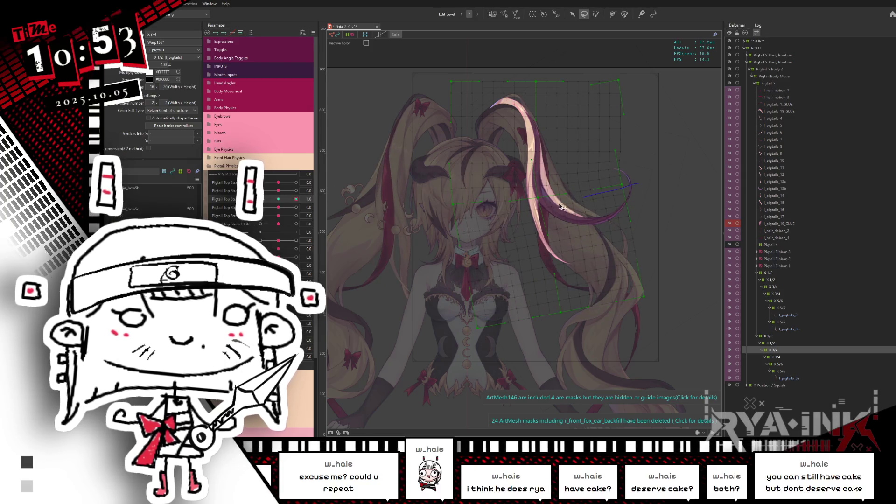
left_click(551, 243)
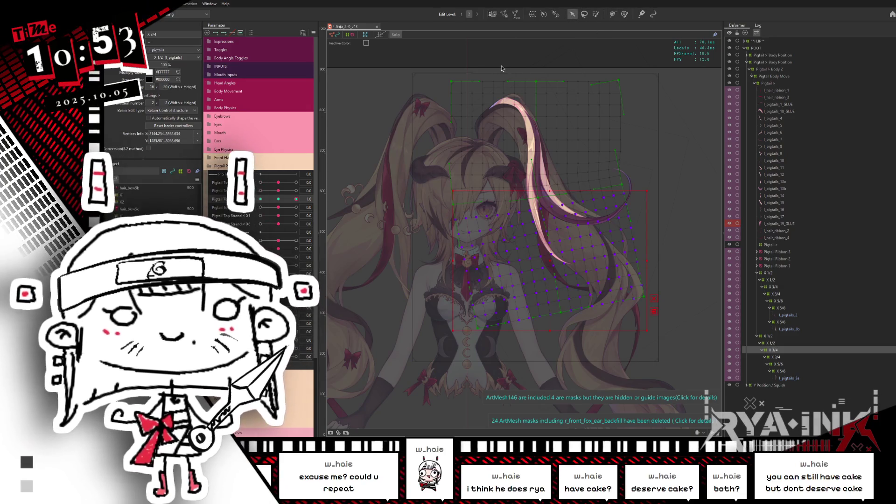
Shift the pigtail deformer down-right, then rotate it slightly at Top Strand X3 -1
scroll(508, 110, "up", 2)
left_click_drag(529, 310, 492, 242)
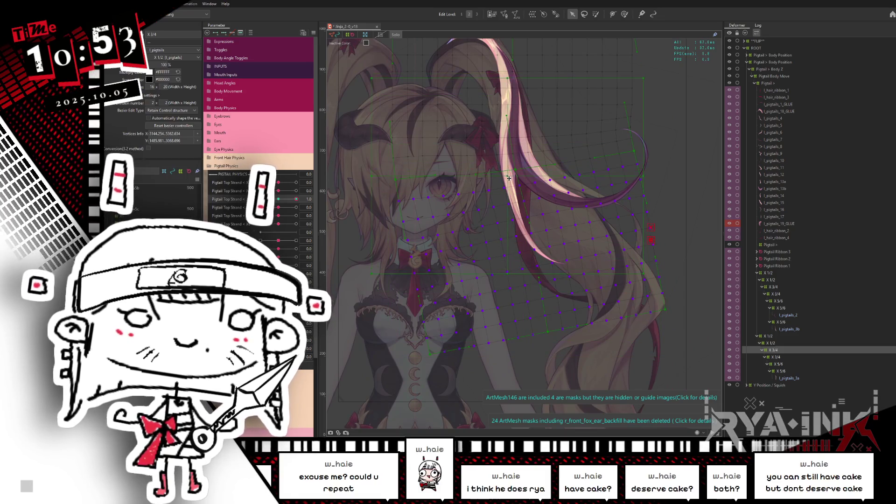
left_click_drag(621, 181, 648, 170)
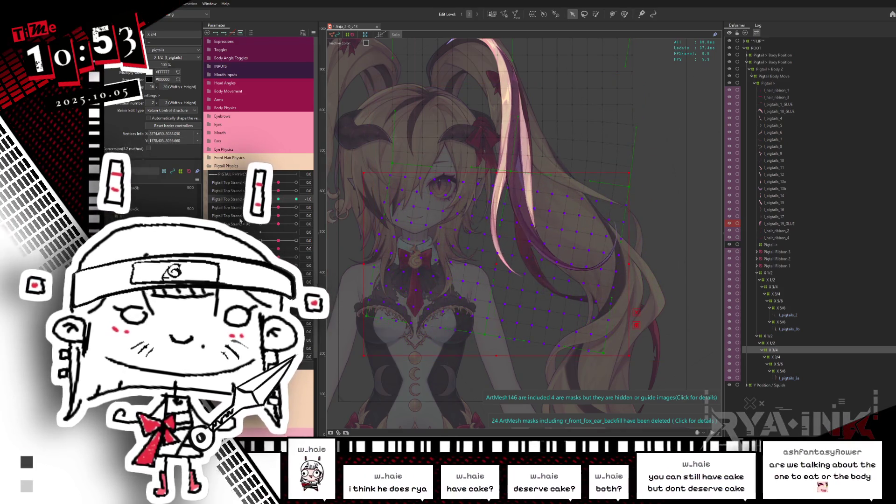
left_click(400, 235)
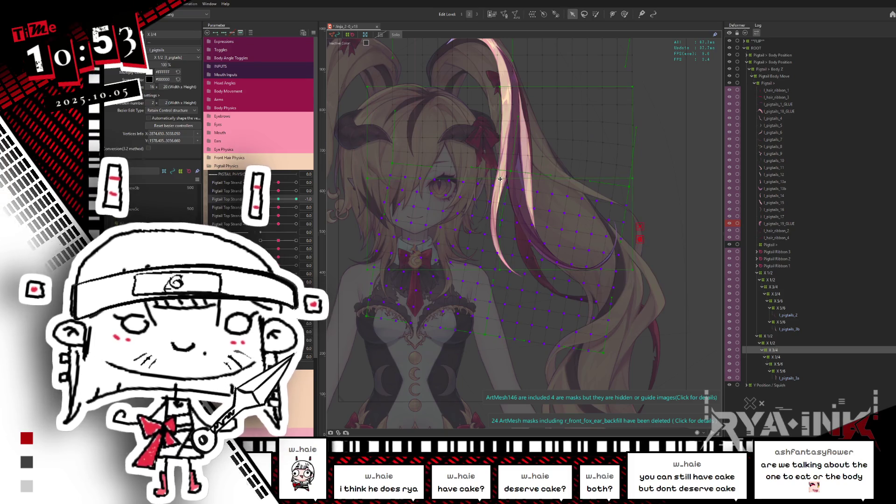
left_click_drag(633, 176, 629, 187)
Check Top Strand X3 at 1, return it to 0 and open its options menu
left_click_drag(278, 200, 317, 194)
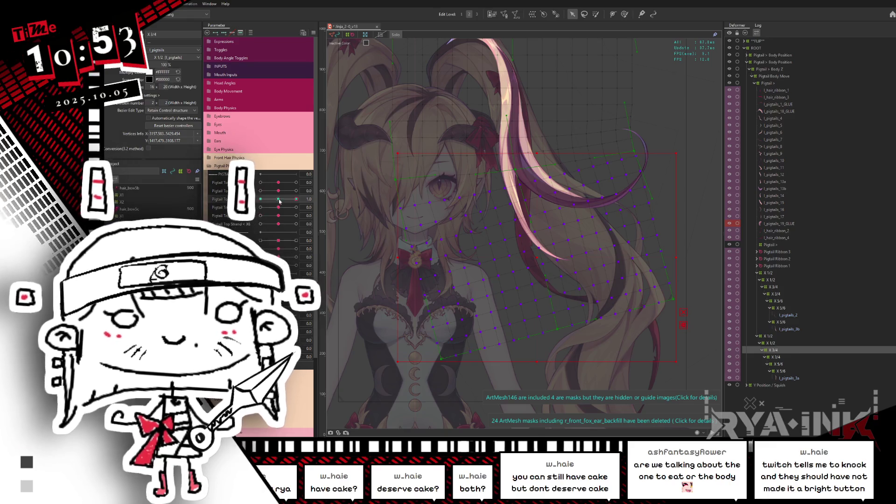
left_click_drag(296, 199, 279, 198)
right_click(323, 199)
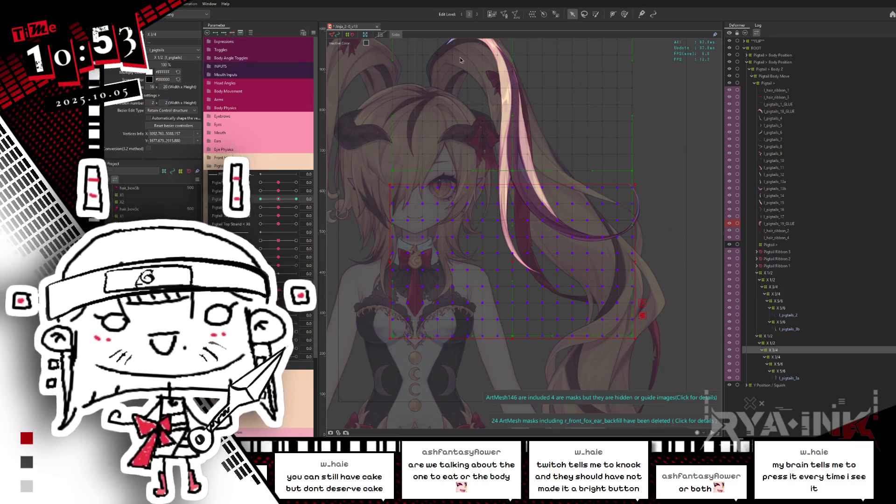
At Pigtail Top Strand 1, move the pigtail deformer up-left and rotate it slightly
key("l")
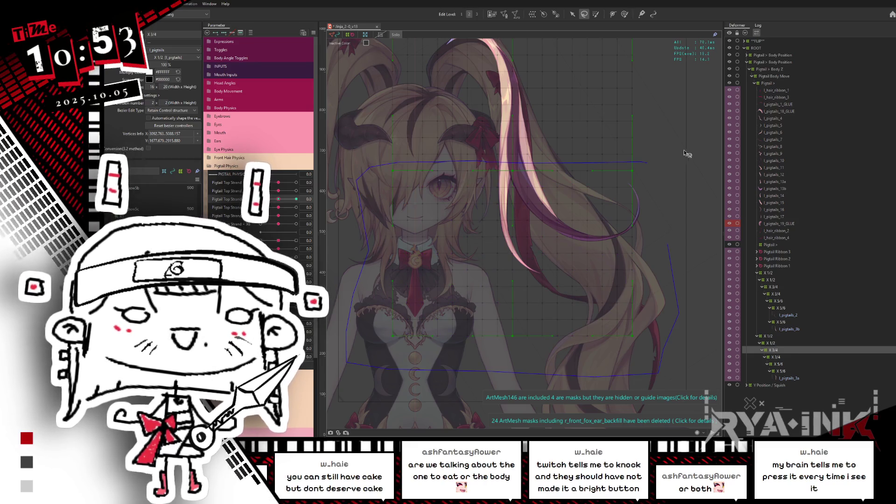
key("v")
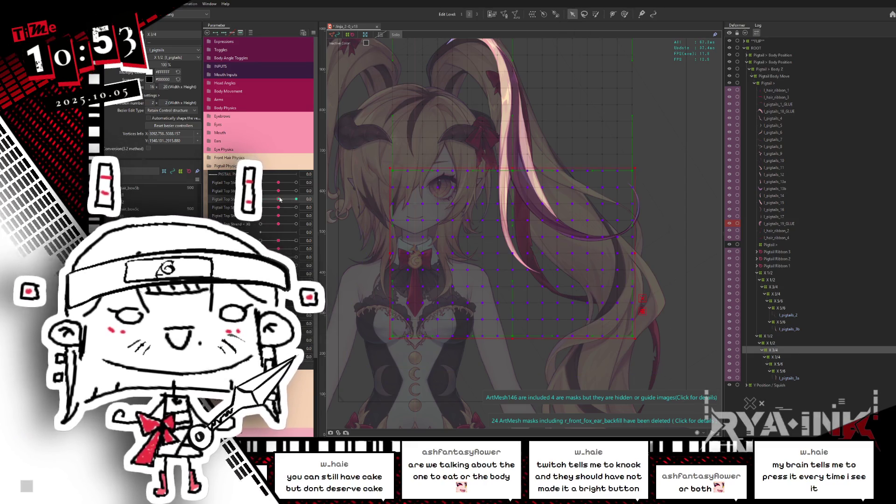
left_click_drag(279, 199, 333, 208)
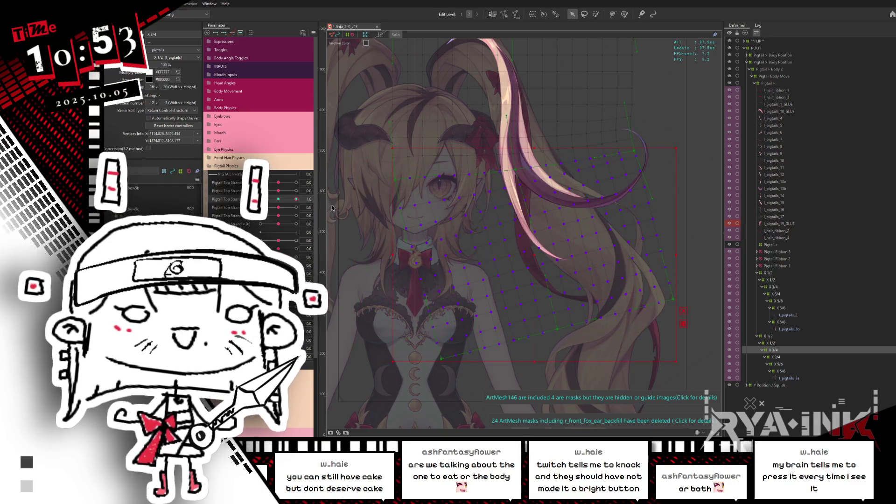
mouse_move(536, 256)
left_mouse_down()
mouse_move(500, 162)
mouse_move(509, 162)
left_mouse_up()
left_click_drag(651, 161, 650, 157)
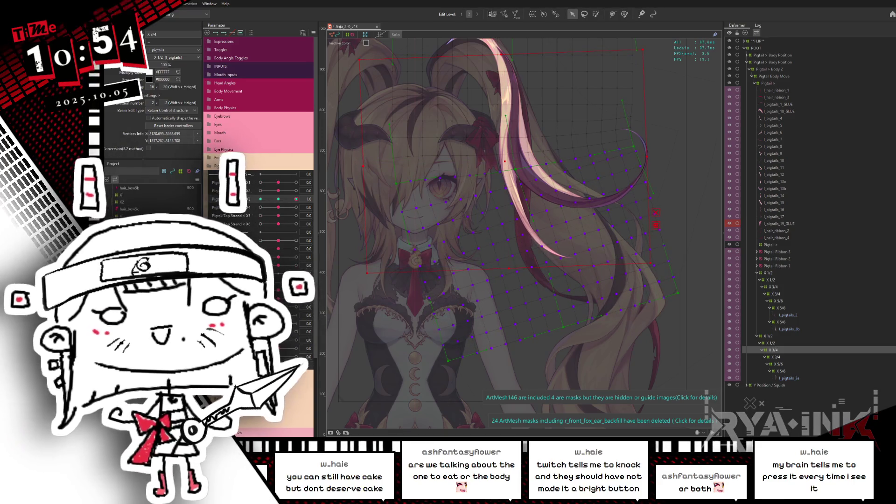
Preview the strand at 0 and -1, then select another pigtail strand's warp deformer
left_click(280, 200)
left_click(260, 199)
left_click(331, 198)
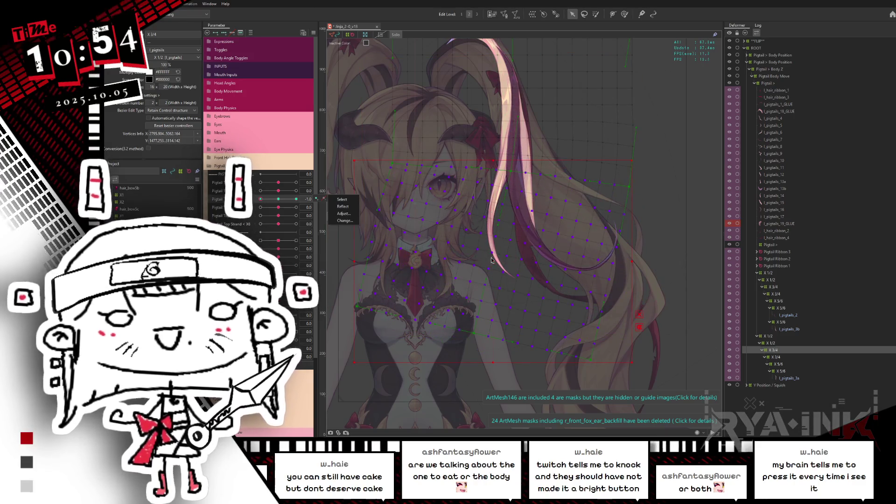
left_click(506, 163)
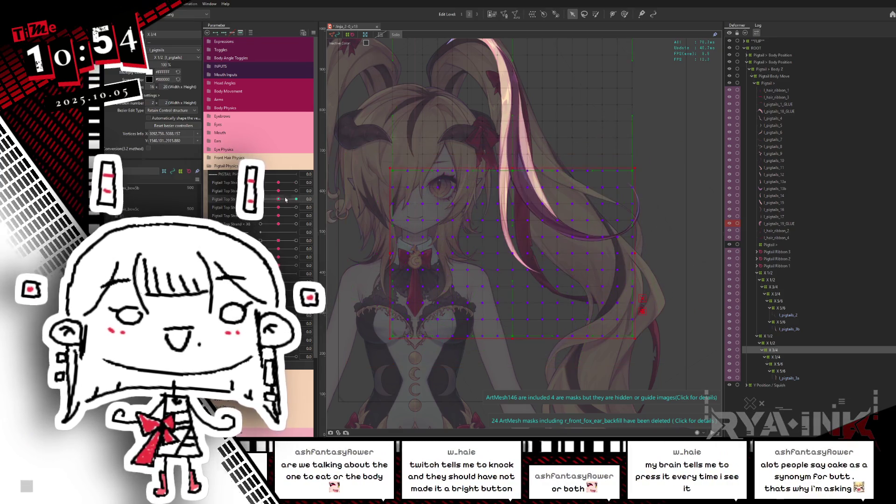
Select the keys on the Pigtail Top Strand rows and nudge the slider to preview the strand
right_click(316, 199)
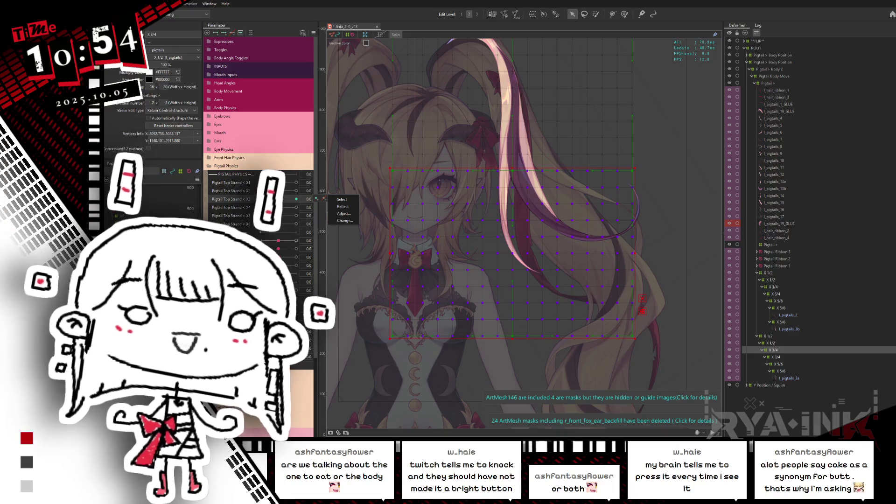
left_click(342, 200)
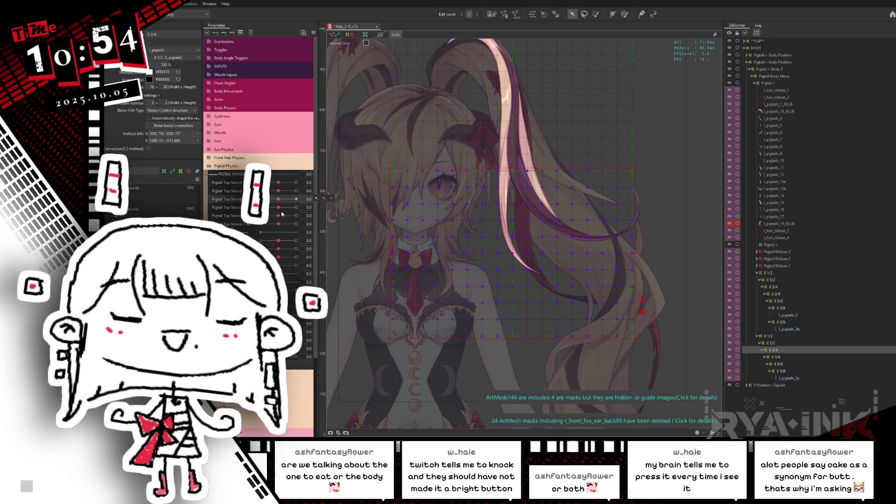
right_click(315, 195)
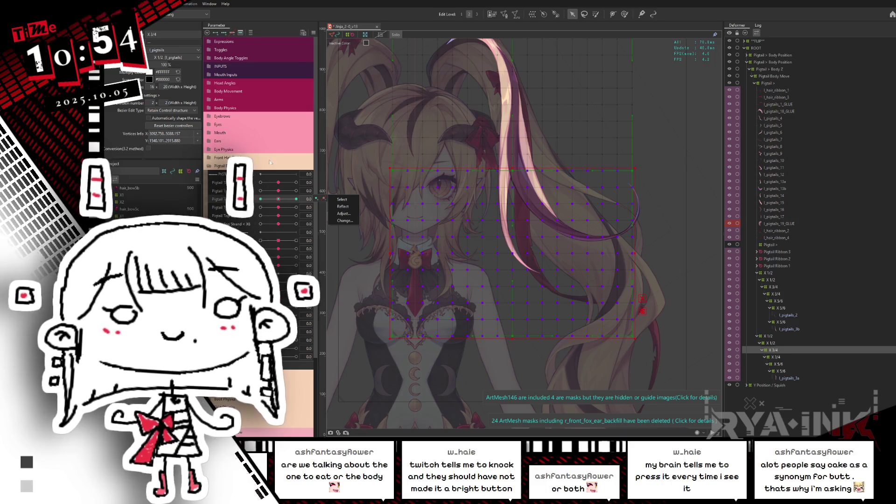
left_click(285, 200)
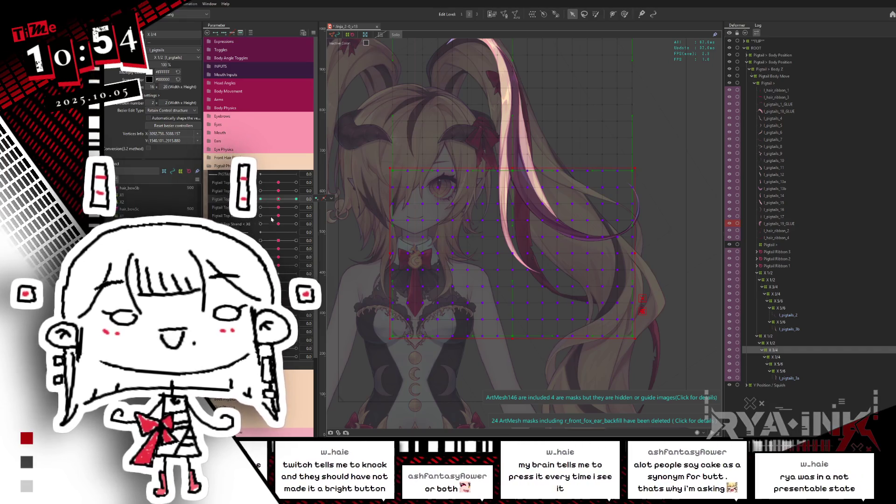
left_click_drag(280, 199, 350, 192)
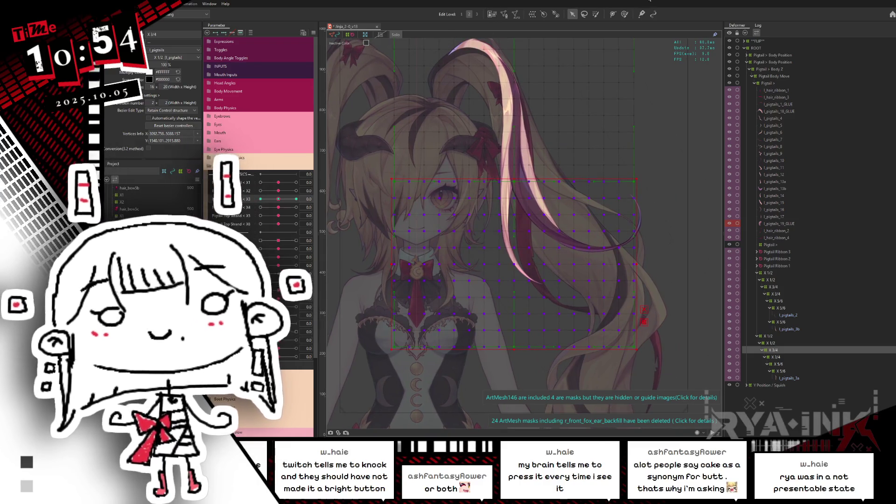
left_click(587, 14)
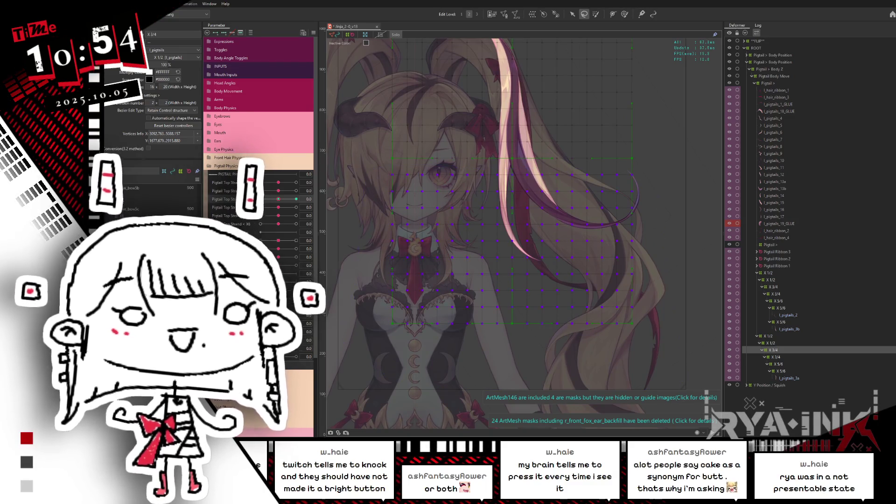
Rotate the warp deformer counter-clockwise at X3 1.0; at -1.0, shift it up and rotate clockwise
key("v")
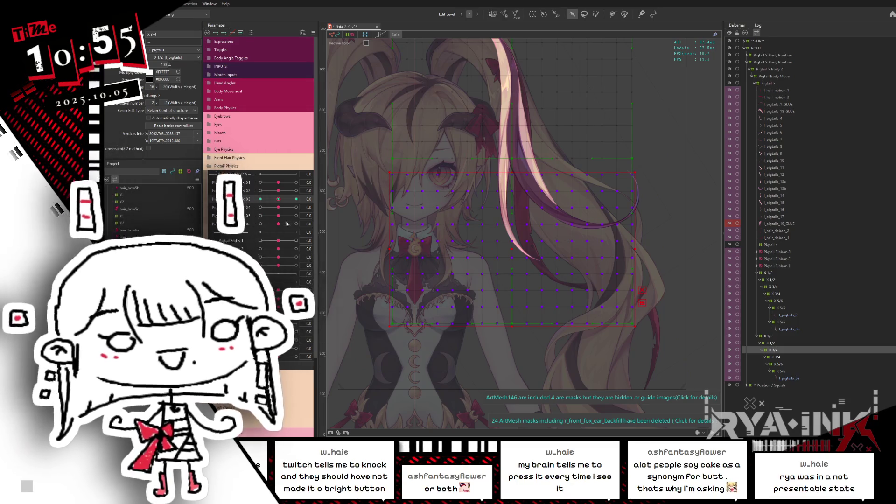
left_click_drag(279, 199, 314, 202)
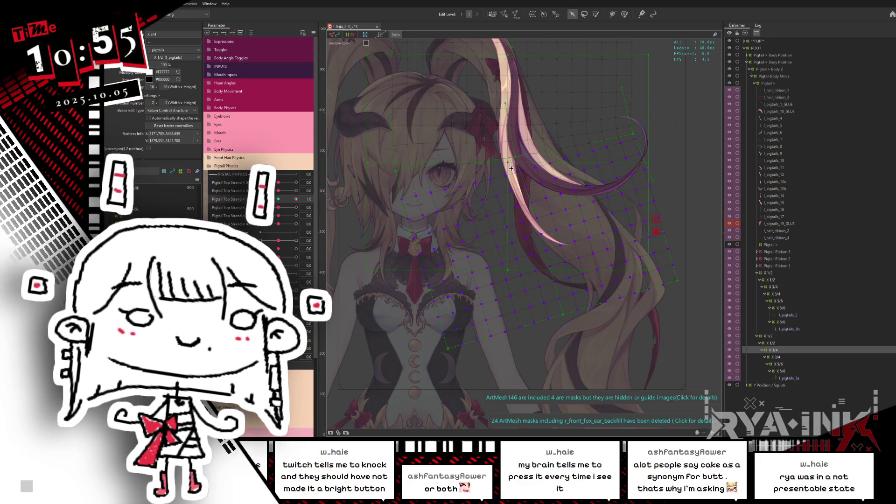
left_click_drag(654, 177, 656, 159)
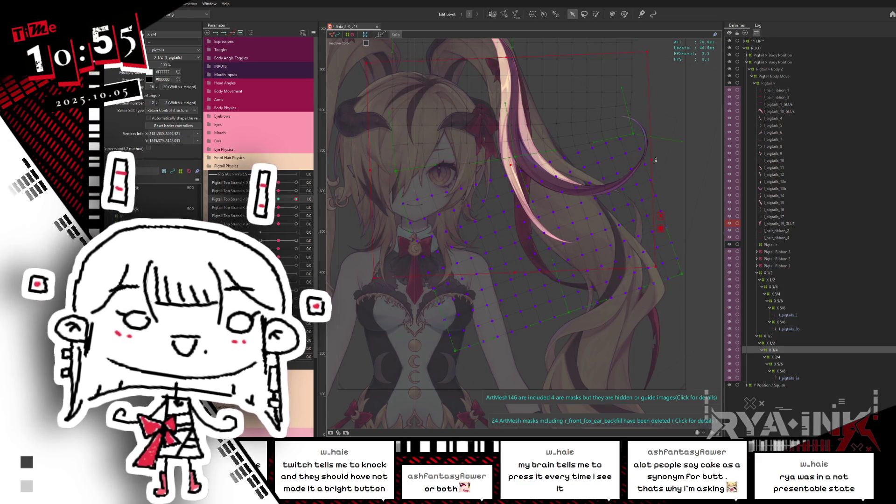
left_click_drag(296, 199, 261, 199)
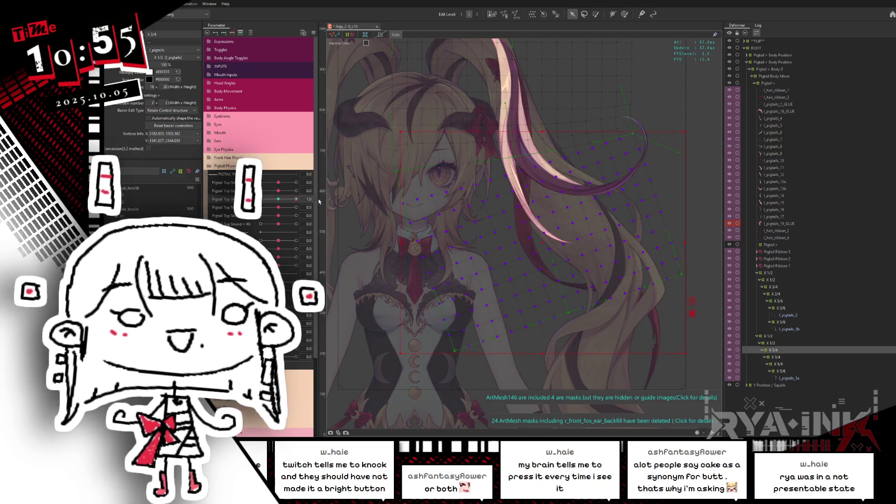
left_click_drag(491, 244, 491, 169)
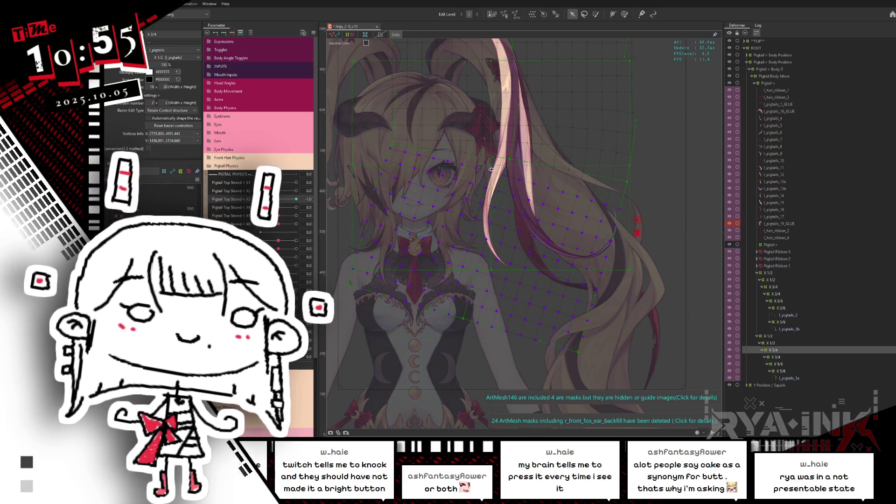
left_click_drag(642, 166, 639, 173)
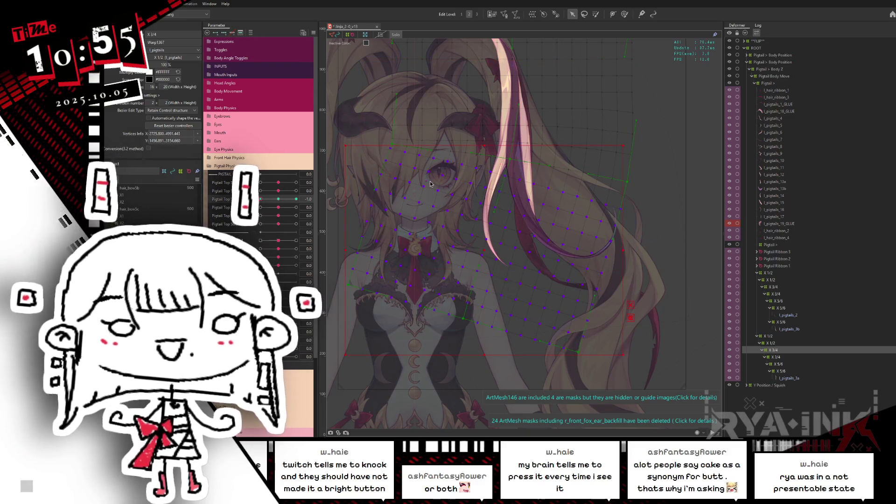
Reset Pigtail Top Strand to 0, then set the third Pigtail Top Strand to 1.0
left_click(447, 173)
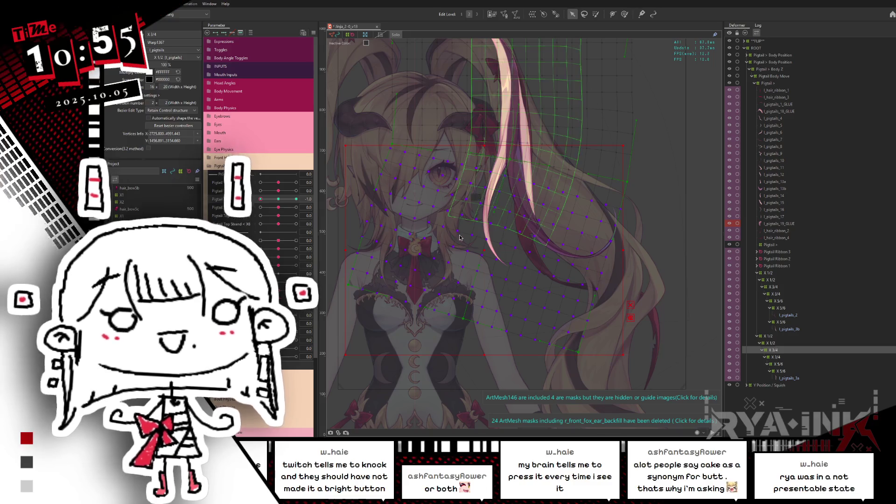
mouse_move(261, 198)
left_mouse_down()
mouse_move(274, 204)
mouse_move(261, 199)
left_mouse_up()
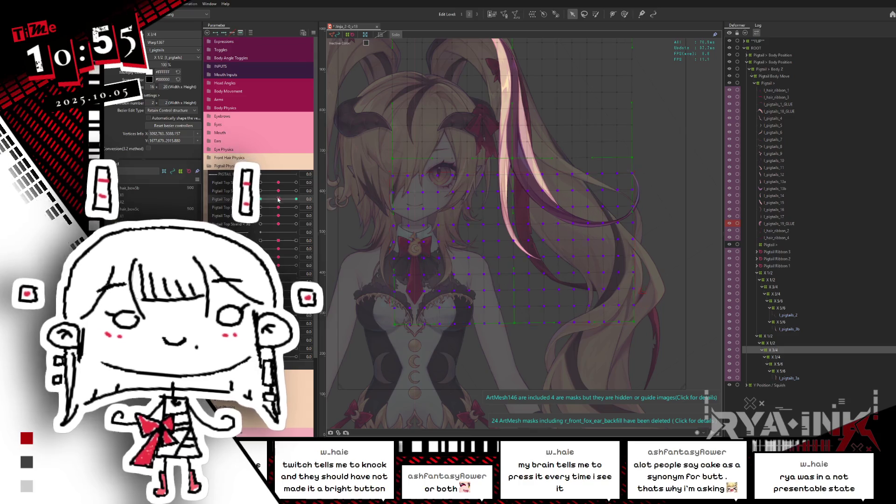
left_click(279, 200)
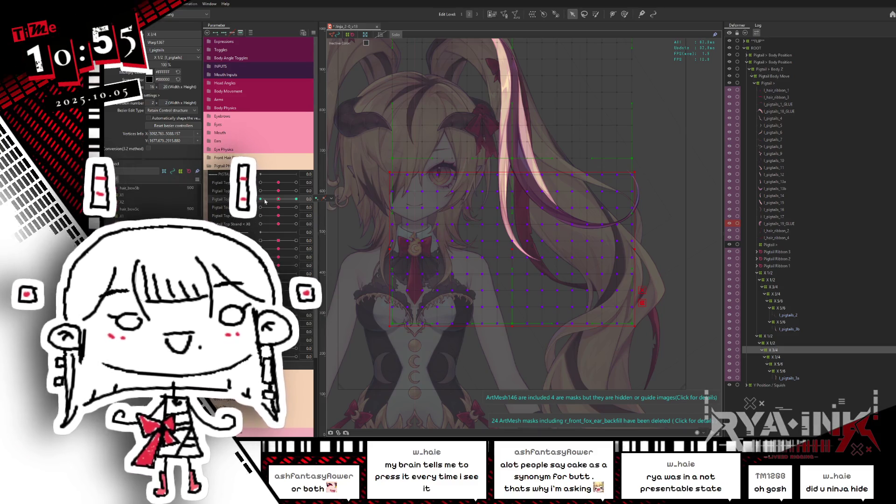
left_click_drag(280, 201, 296, 199)
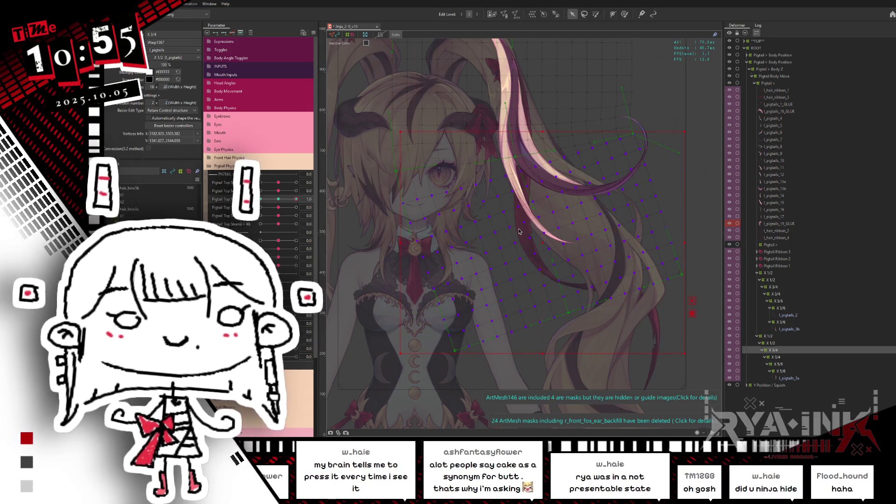
With the third strand parameter at 0.0, lasso-select points on the right pigtail
scroll(520, 228, "down", 3)
scroll(539, 193, "up", 2)
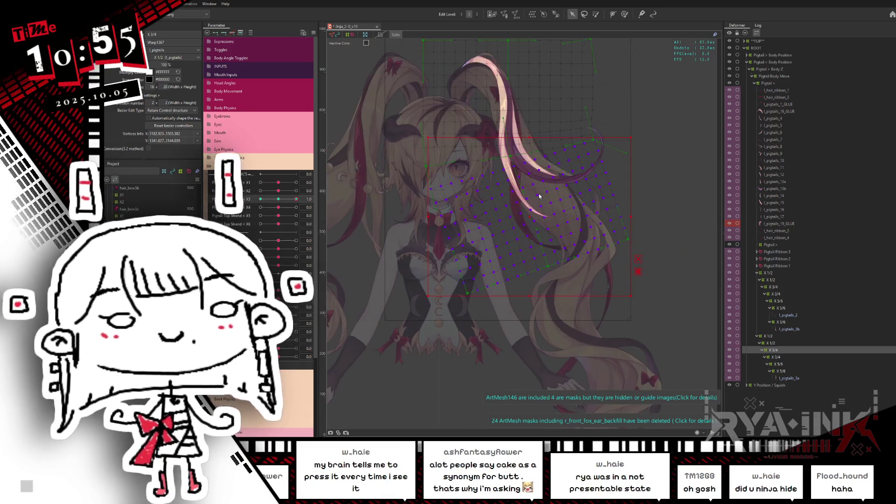
key("l")
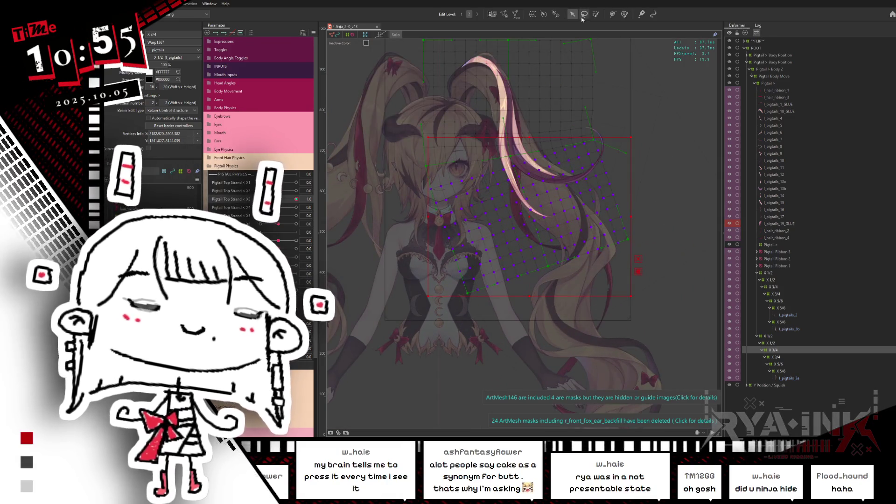
left_click(278, 199)
left_click_drag(602, 178, 513, 179)
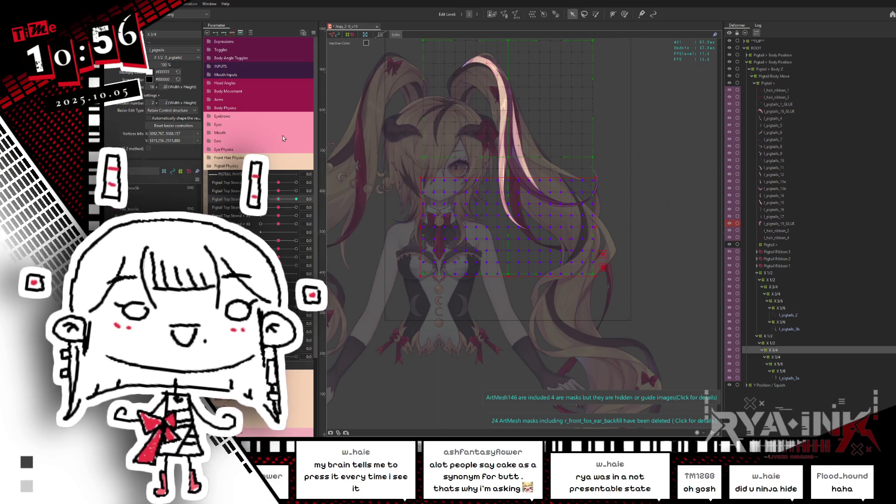
Rotate the strand's deformer for the -1.0 pose, checking the 1.0 and -1.0 keys
left_click_drag(278, 200, 297, 200)
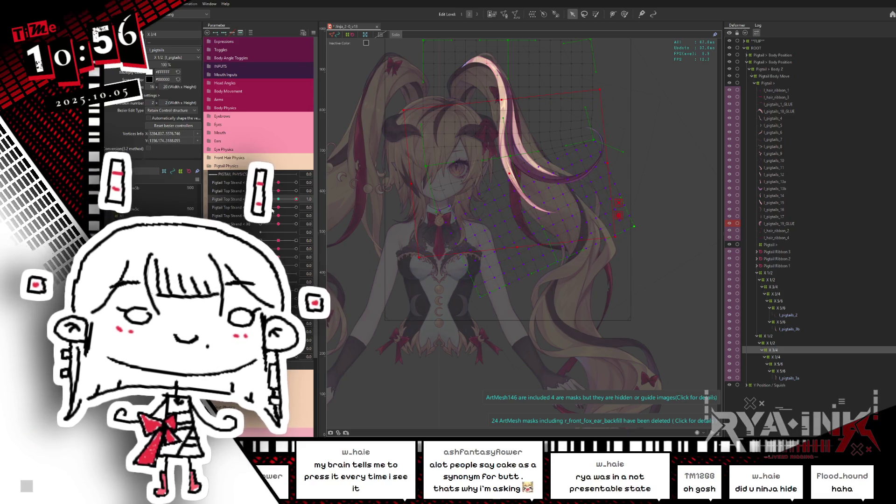
left_click_drag(296, 199, 260, 199)
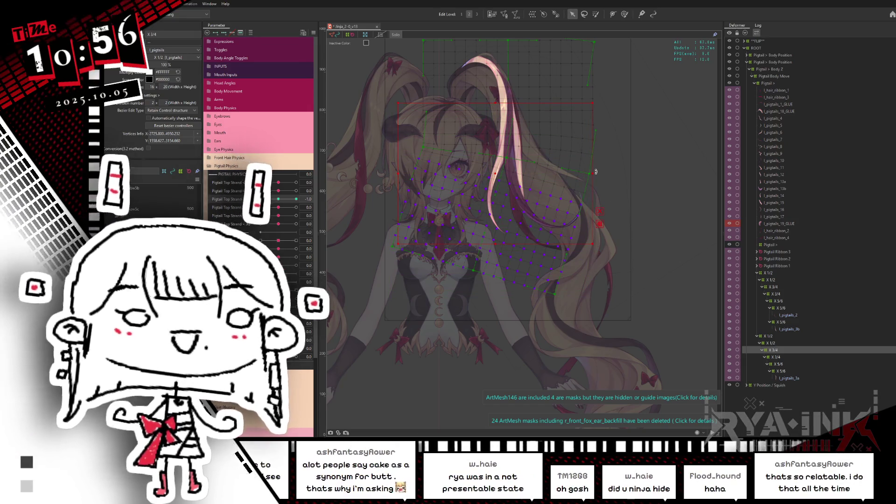
left_click_drag(597, 179, 598, 184)
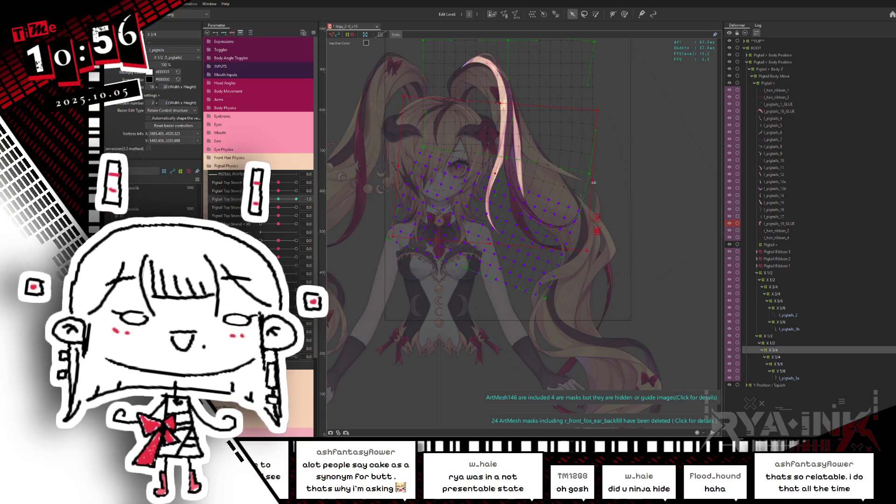
left_click(281, 202)
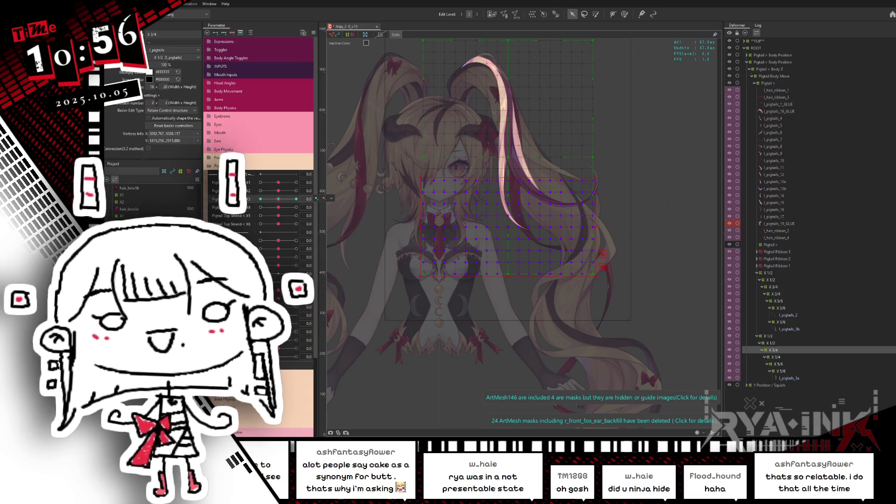
mouse_move(278, 199)
left_mouse_down()
mouse_move(260, 199)
mouse_move(378, 166)
left_mouse_up()
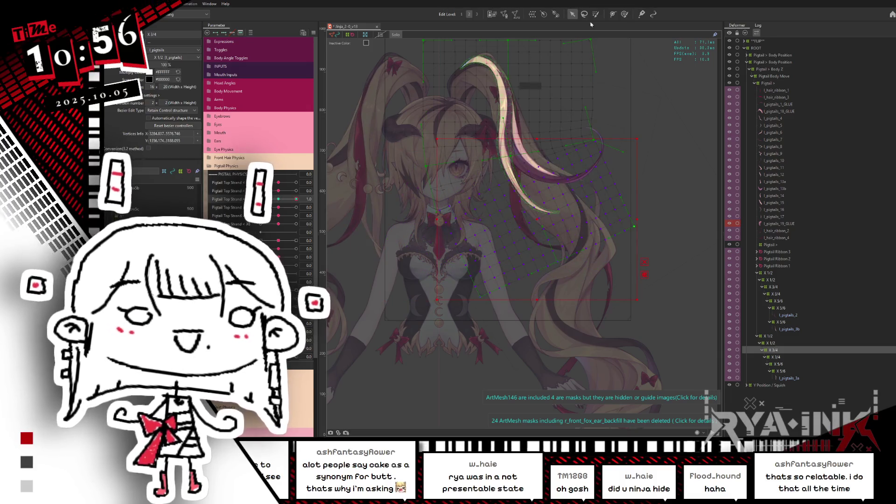
Lasso-select the pigtail warp's grid points with a Pigtail Top Strand parameter at 1.0
left_click(624, 14)
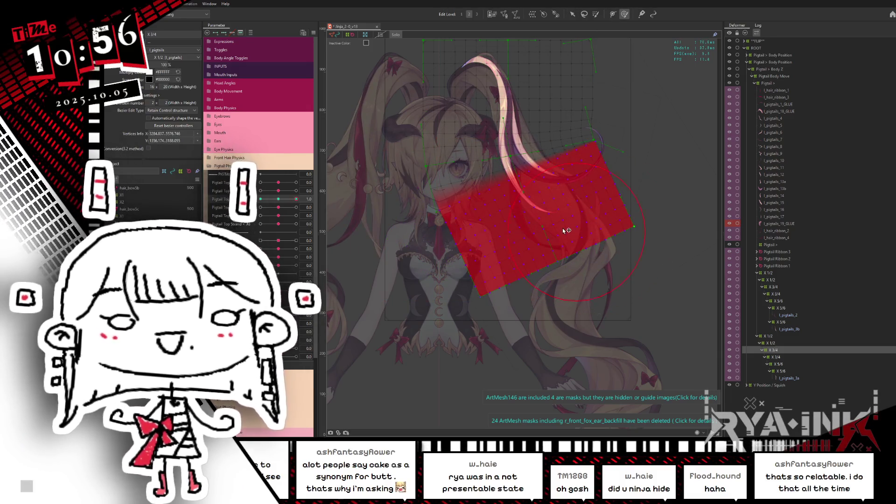
key("ctrl+h")
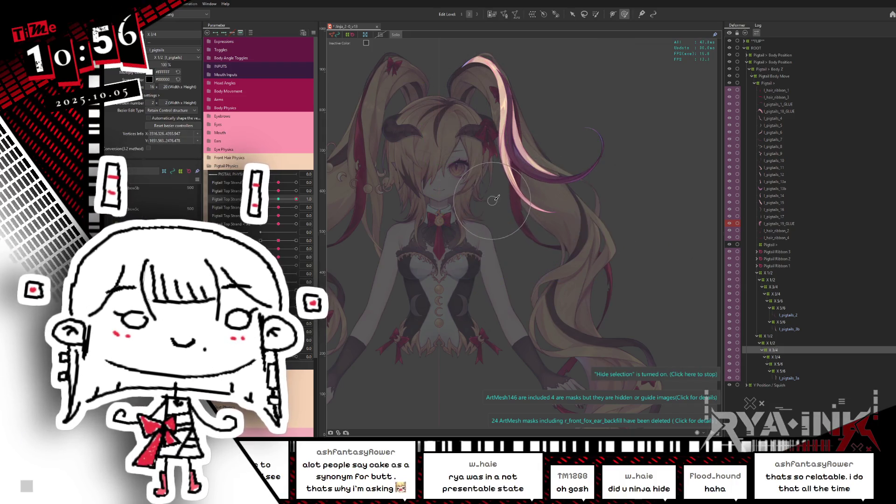
left_click_drag(281, 201, 302, 197)
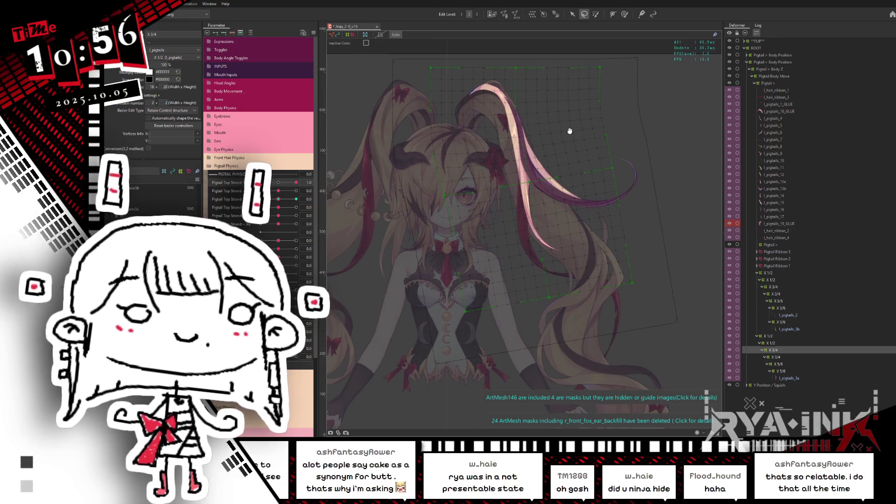
left_click_drag(574, 138, 513, 150)
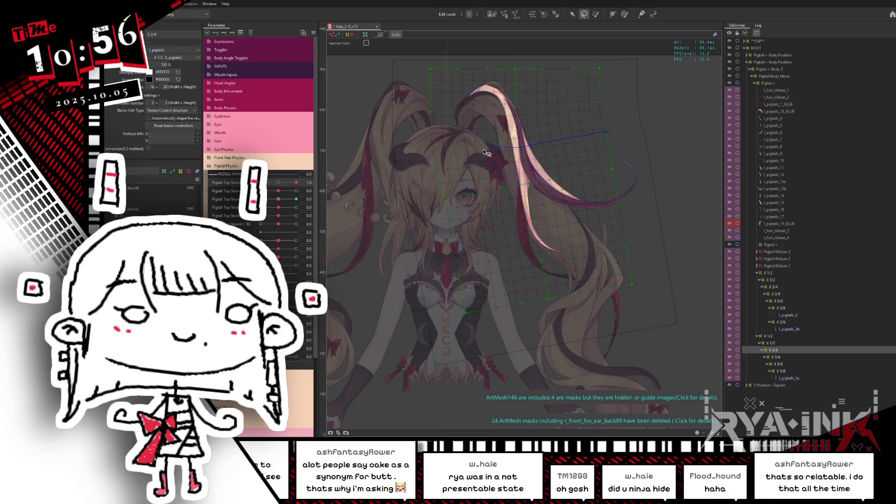
left_click(572, 14)
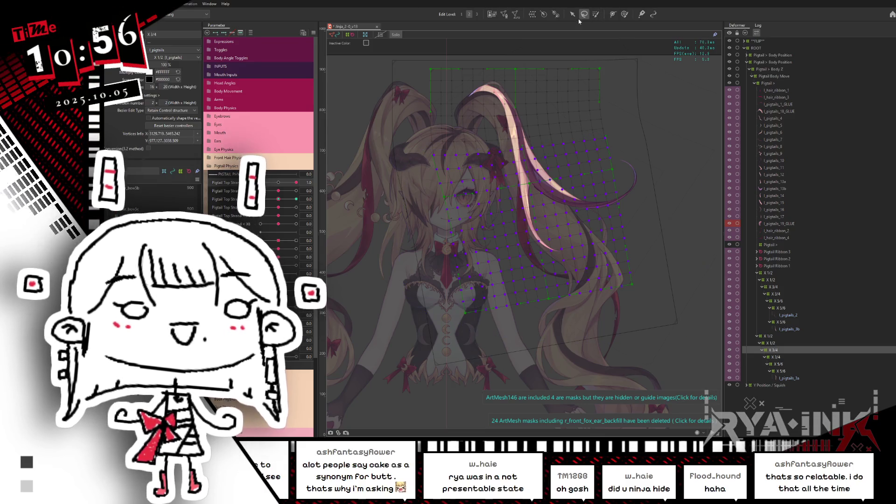
Rotate the X 3/4 pigtail warp slightly counter-clockwise at third Pigtail Top Strand 1.0
left_click(278, 183)
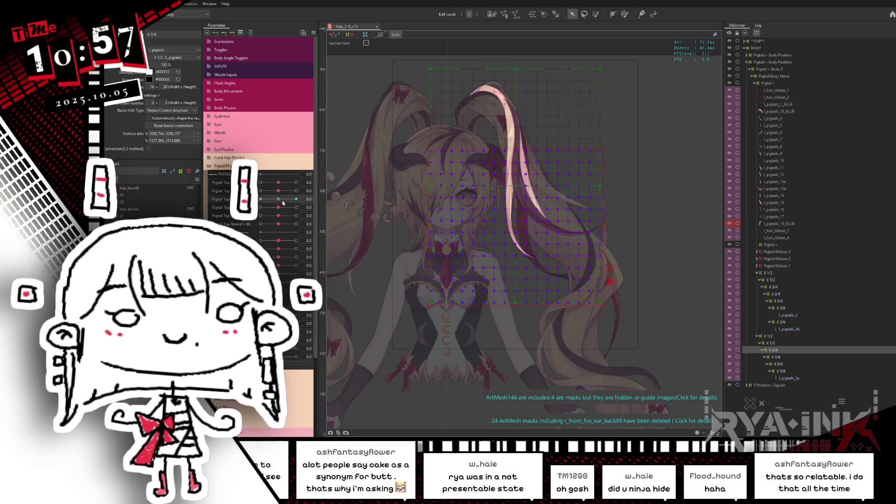
left_click(296, 199)
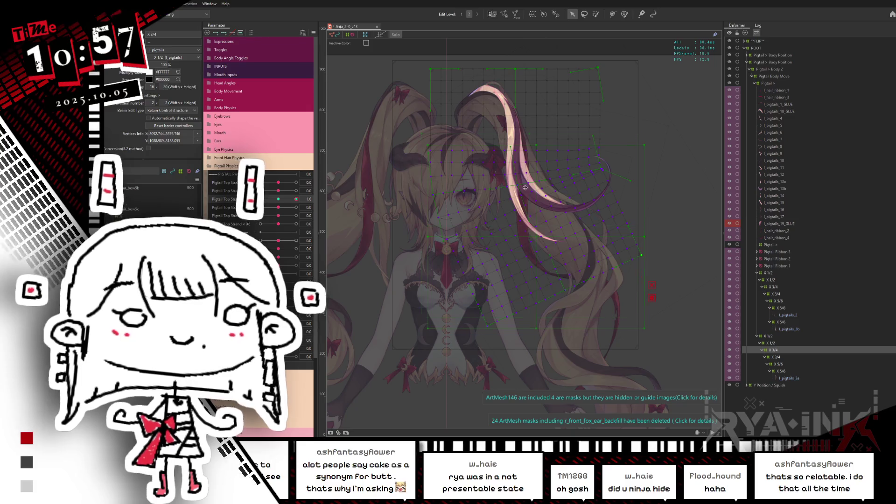
left_click(515, 146)
left_click(515, 146)
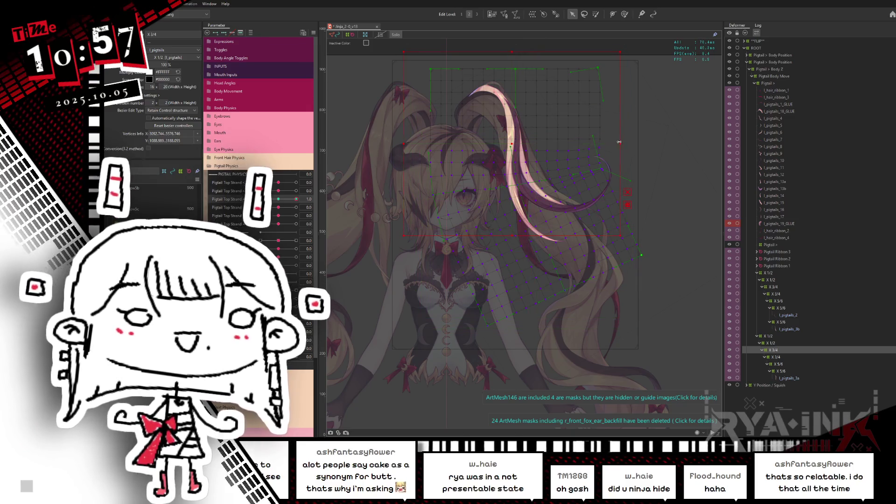
mouse_move(623, 143)
left_mouse_down()
mouse_move(618, 139)
mouse_move(621, 146)
left_mouse_up()
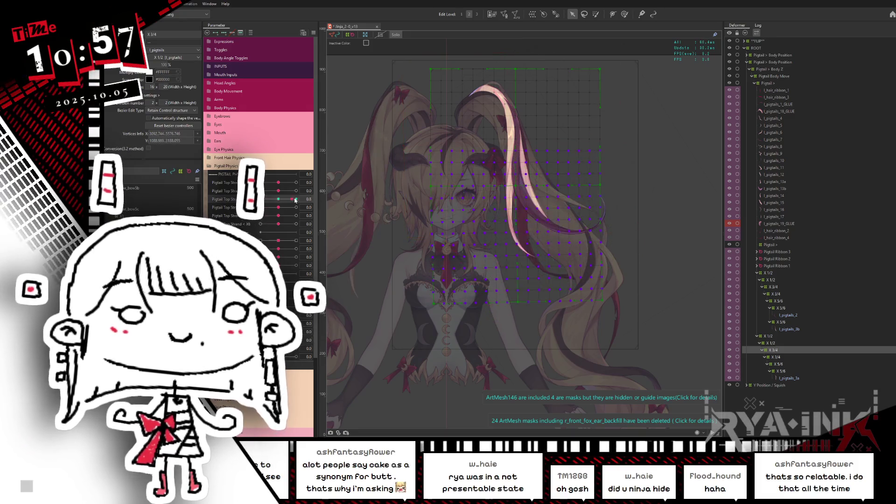
Pose the warp at -1.0, then preview the swing at 0, half-way and 1.0
left_click(261, 198)
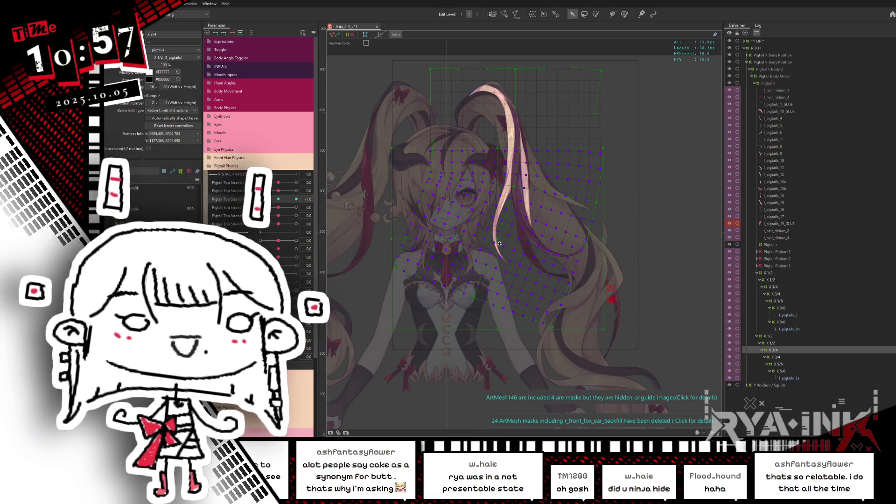
left_click(503, 148)
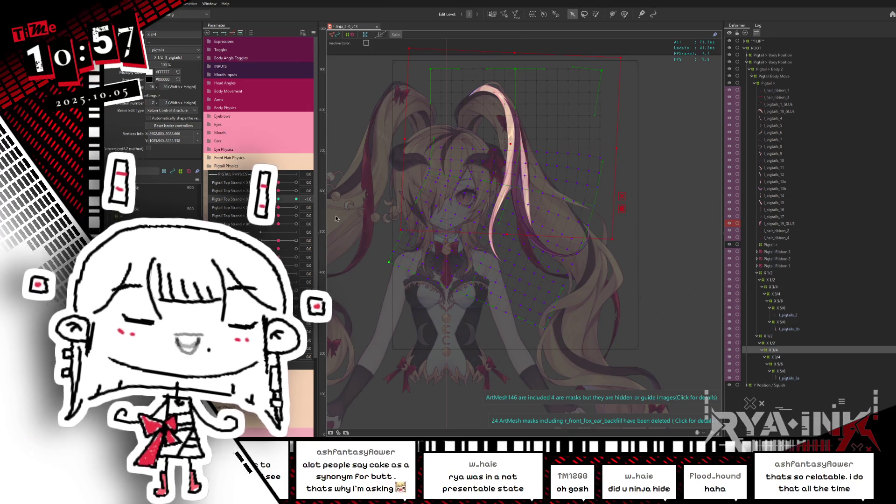
key("ctrl+h")
left_click(279, 200)
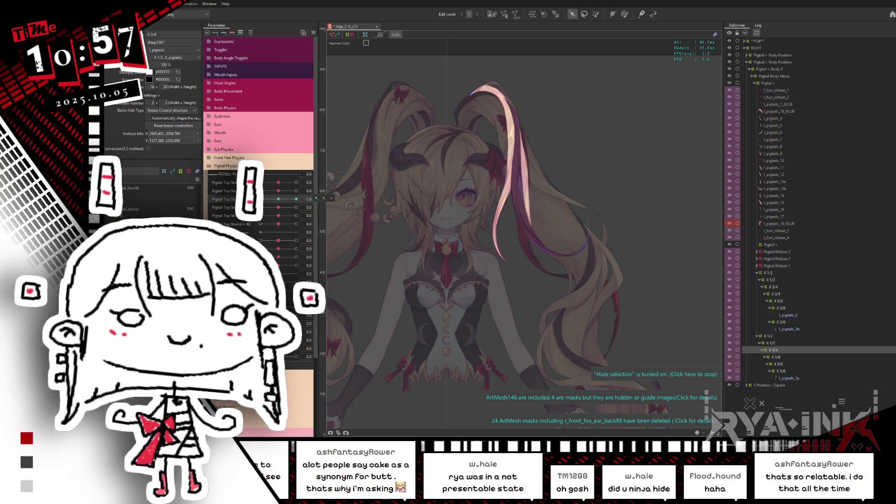
left_click(278, 200)
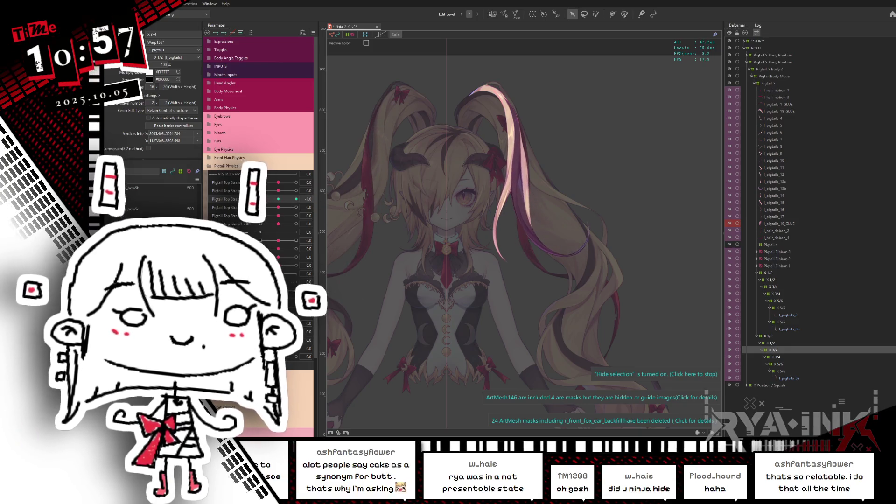
left_click(287, 199)
left_click(296, 199)
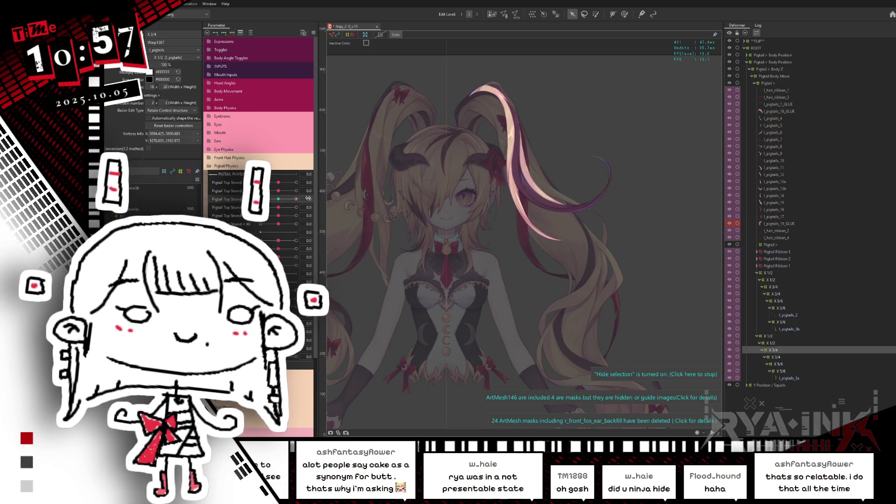
left_click(296, 190)
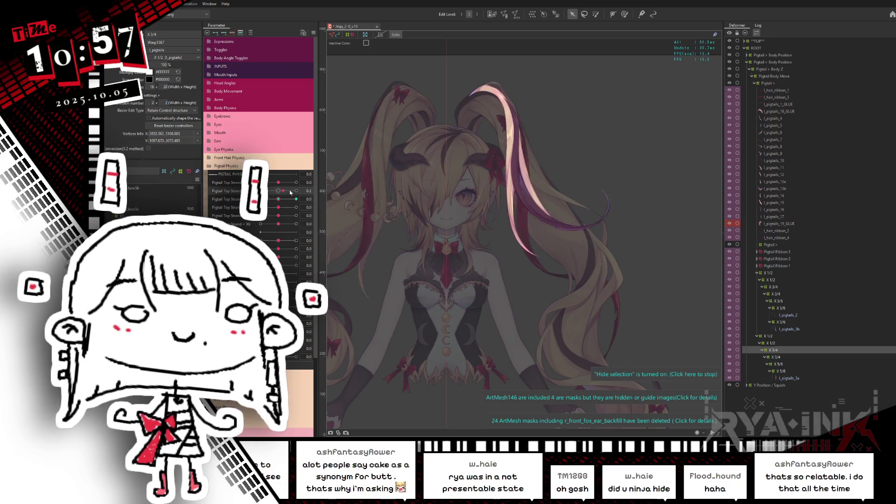
left_click(769, 342)
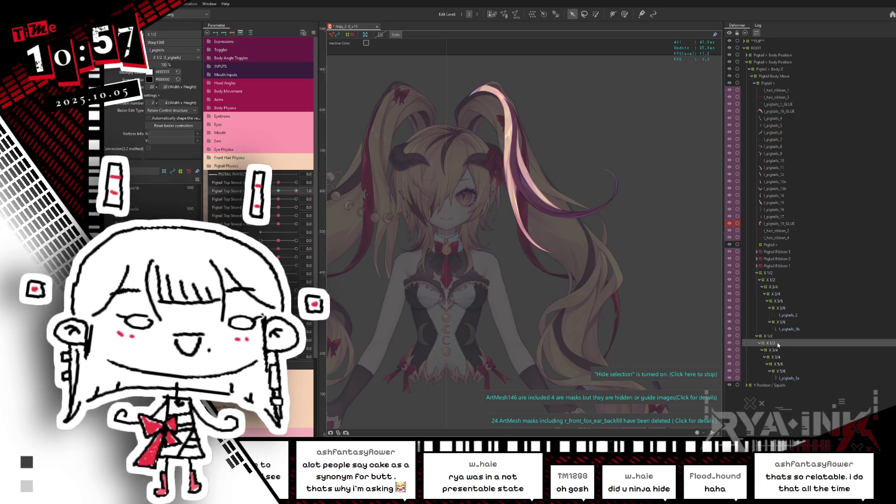
Reset the second Pigtail Top parameter to 0 and lasso-select the X 1/2 grid points
left_click(279, 190)
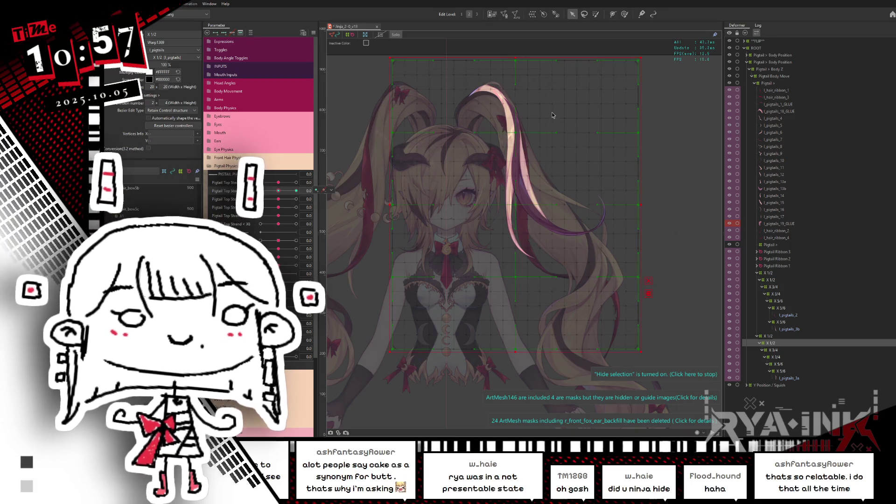
left_click(585, 14)
left_click_drag(654, 152, 607, 157)
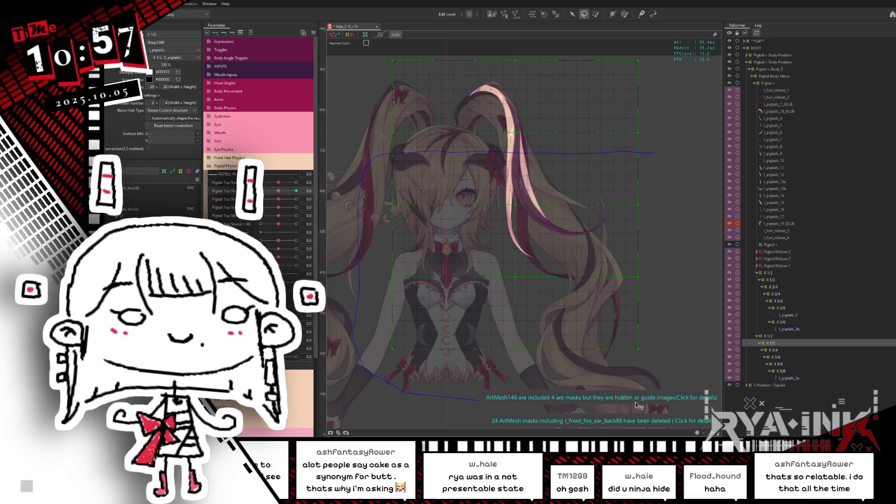
left_click_drag(658, 105, 654, 144)
left_click(573, 14)
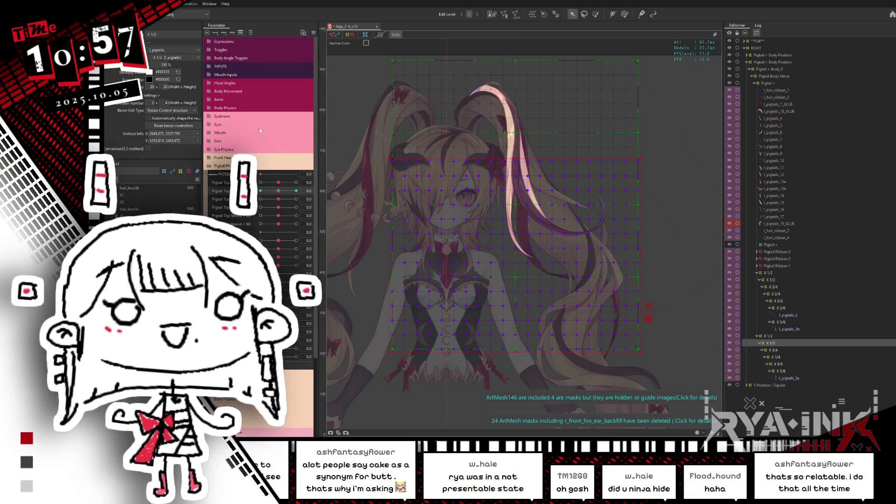
At second Pigtail Top Strand 1.0, rotate the selected X 1/2 grid about its pivot
left_click(296, 190)
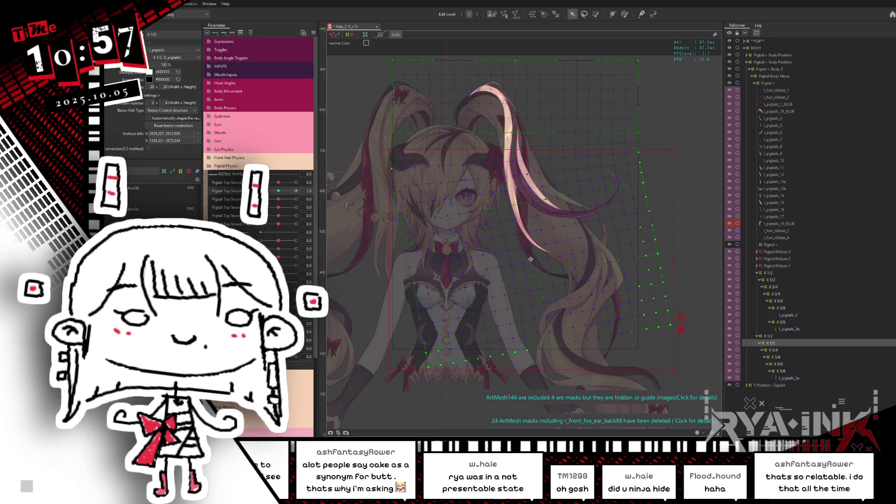
left_click_drag(499, 150, 513, 154)
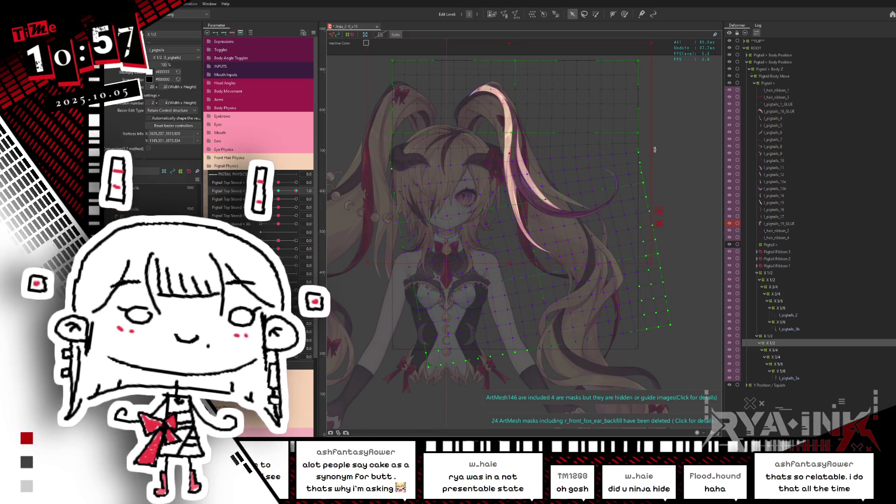
left_click_drag(655, 152, 659, 149)
key("ctrl+z")
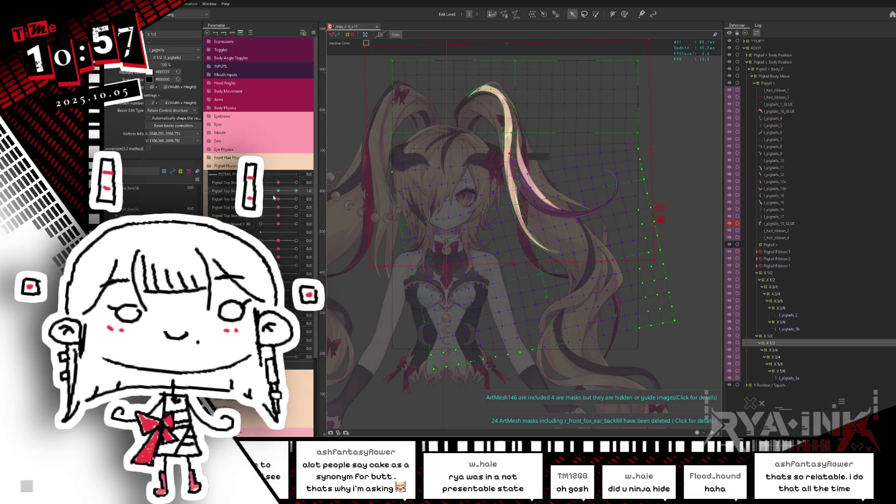
key("ctrl+z")
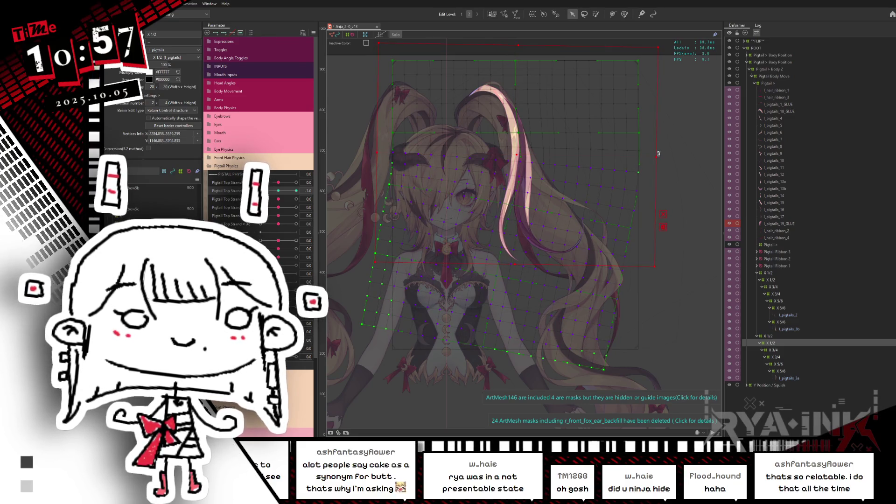
Brush-reshape the pink strand into an arc, with the mesh overlay hidden
key("b")
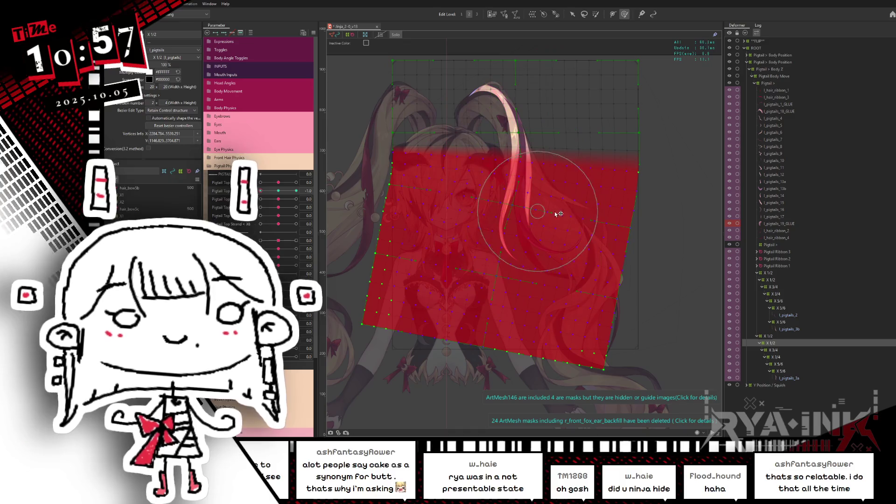
key("ctrl+h")
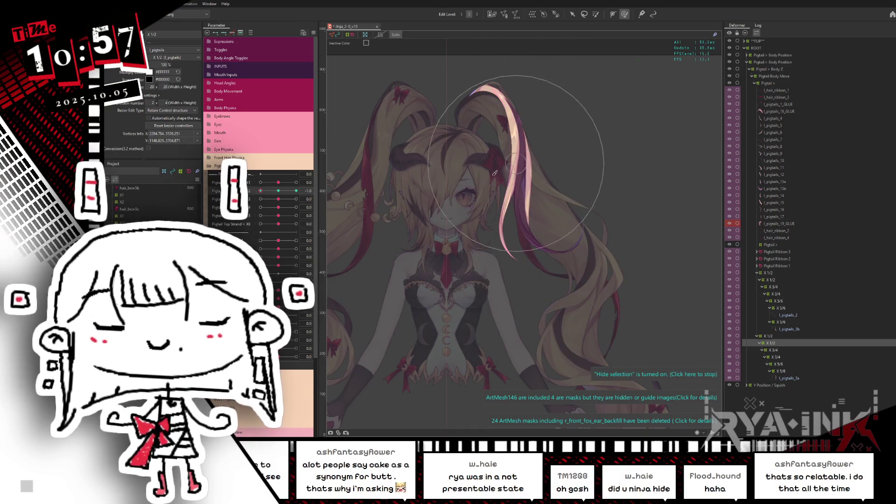
left_click_drag(476, 229, 536, 196)
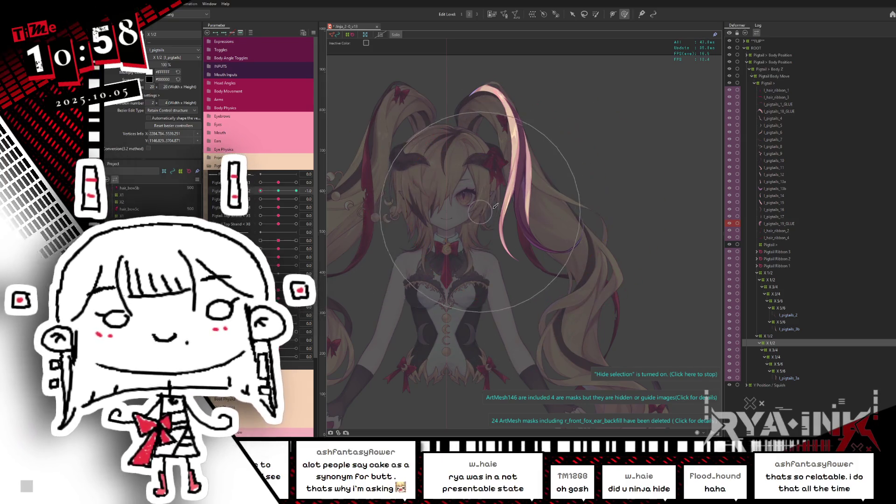
scroll(481, 217, "down", 2)
left_click_drag(481, 217, 471, 243)
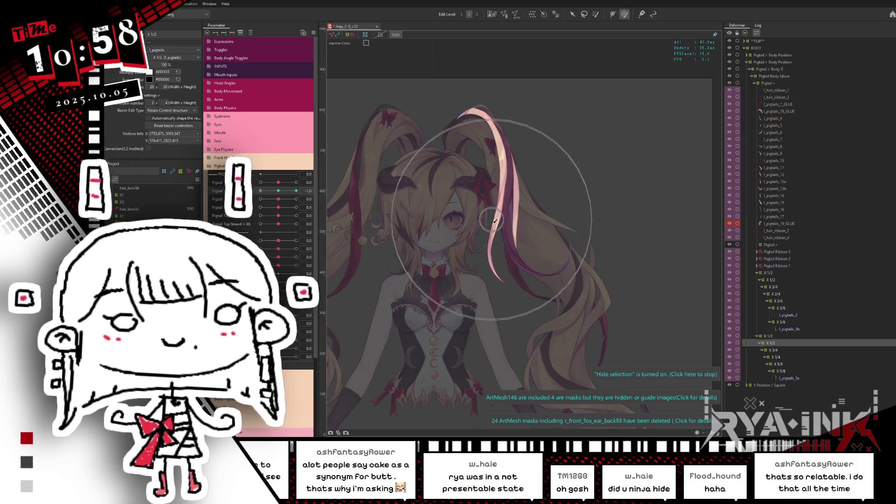
left_click(480, 210)
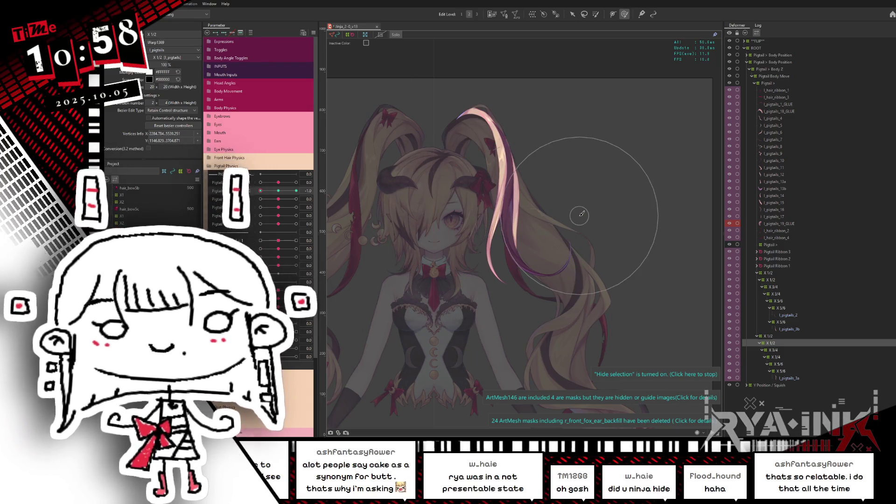
Zoom and pan in close on the face and pink strand to inspect the curve
scroll(579, 216, "up", 3)
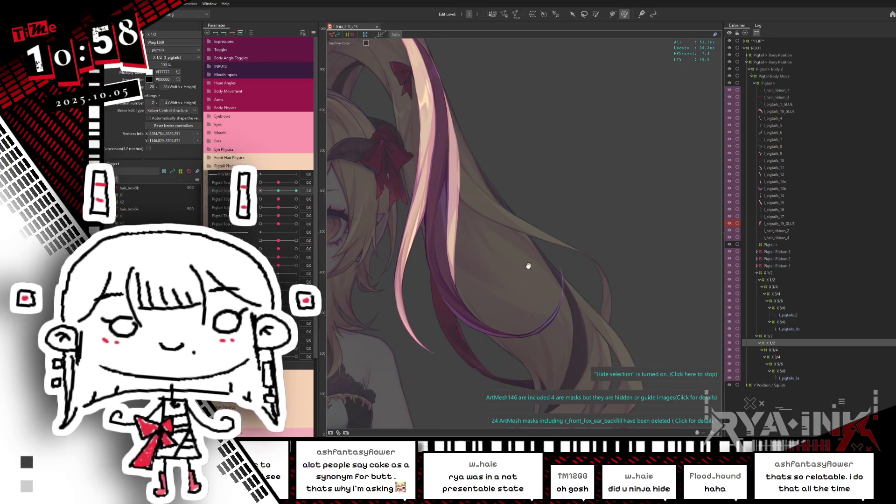
left_click_drag(526, 264, 656, 296)
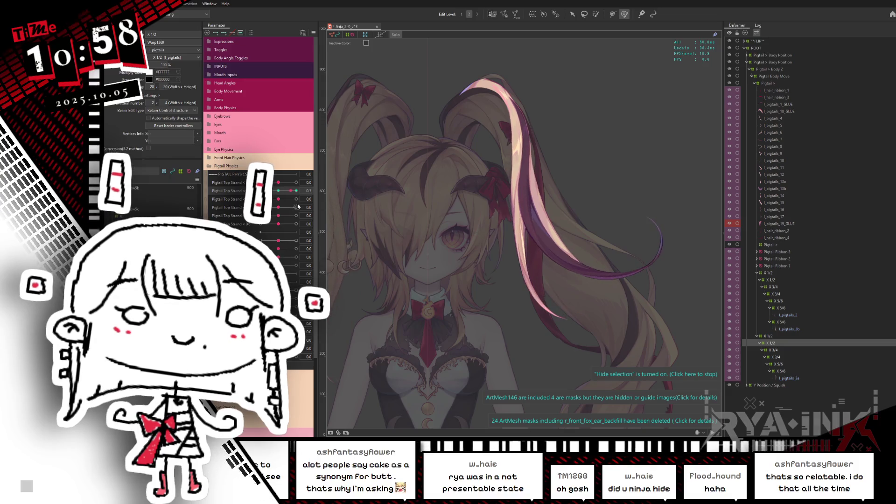
key("l")
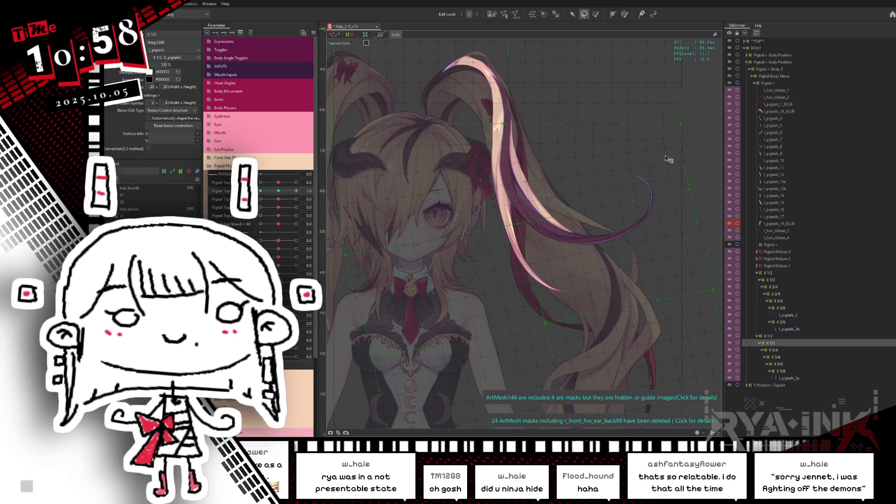
Frame the strand's full deformer grid and drag Pigtail Top Strand X2 from 1.0 to -1.0
scroll(555, 187, "down", 2)
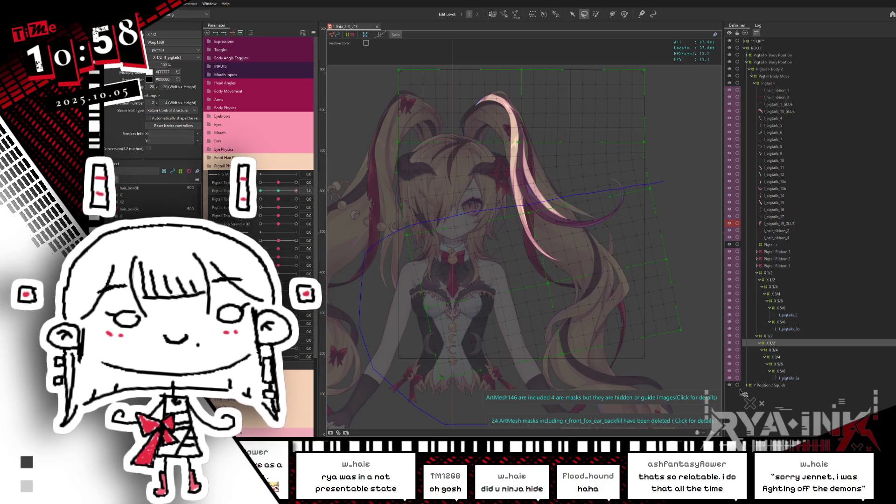
left_click(572, 14)
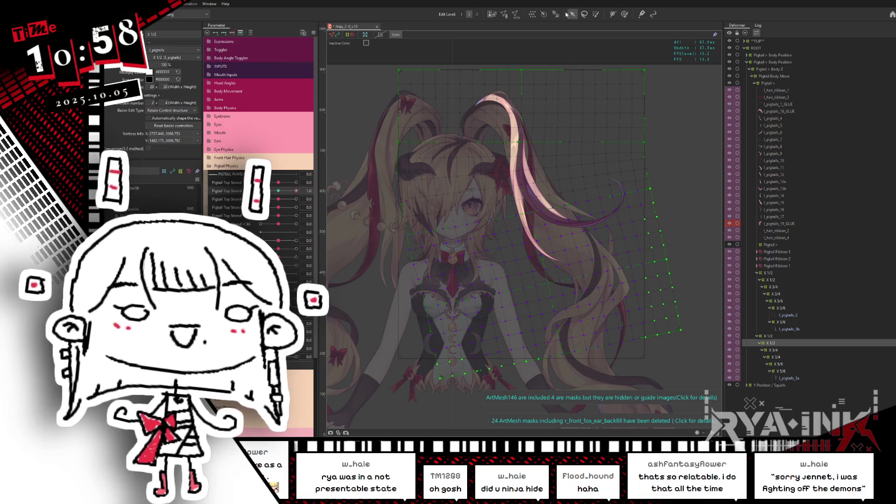
scroll(547, 171, "up", 3)
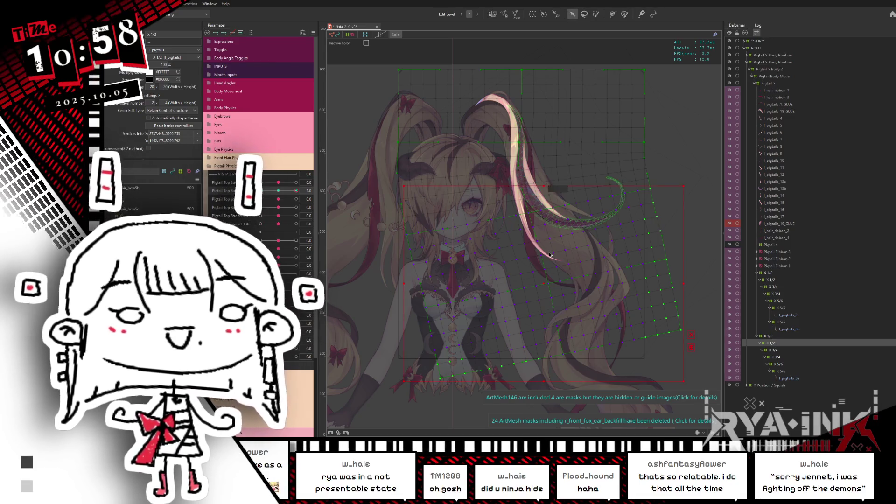
left_click_drag(600, 274, 630, 274)
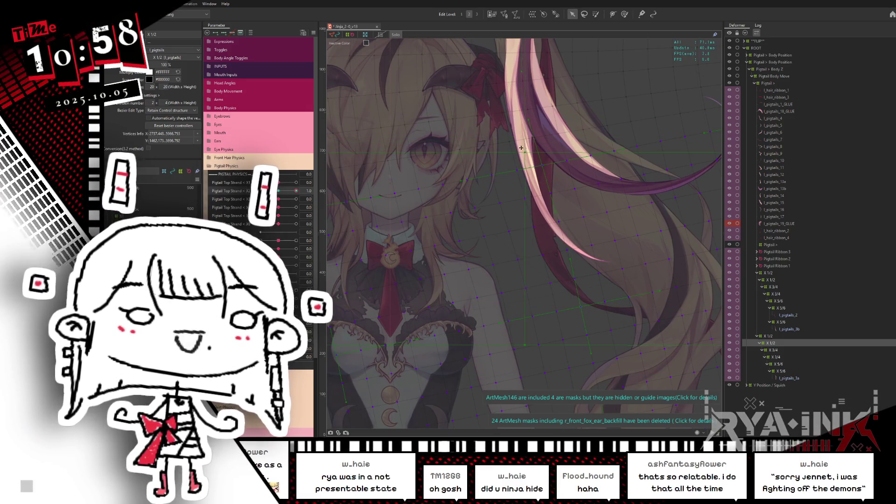
scroll(532, 173, "down", 5)
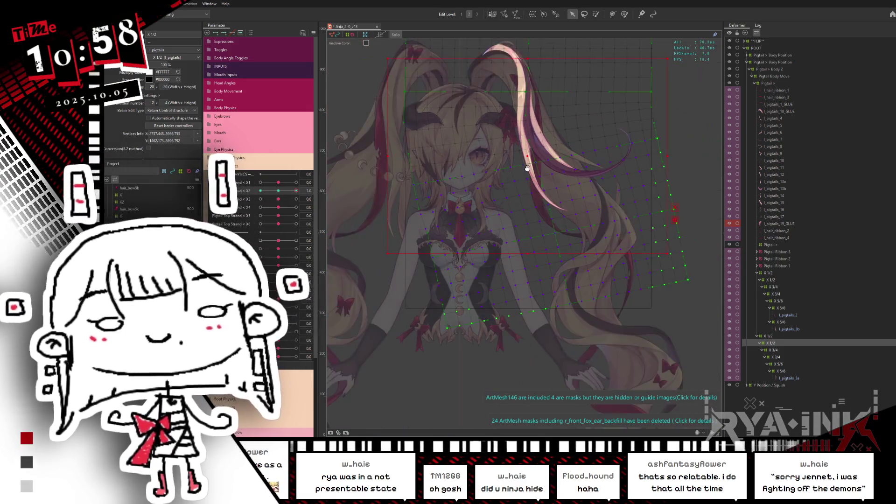
left_click_drag(529, 184, 532, 226)
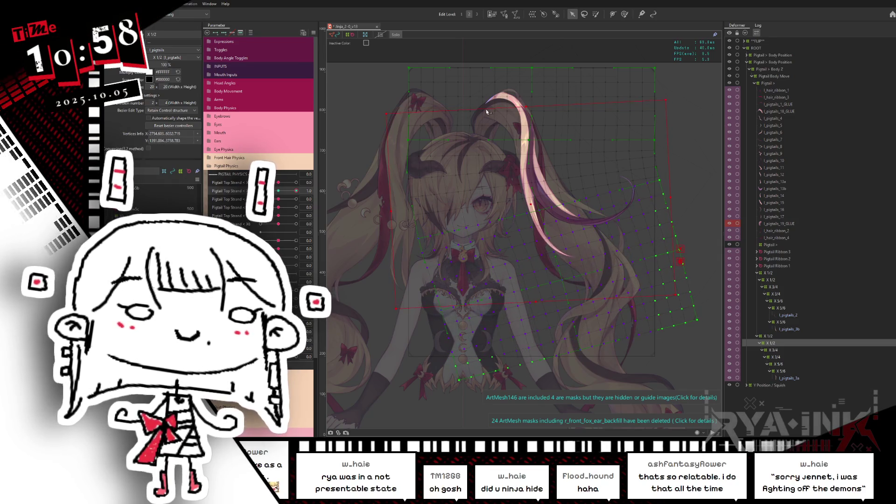
left_click(296, 192)
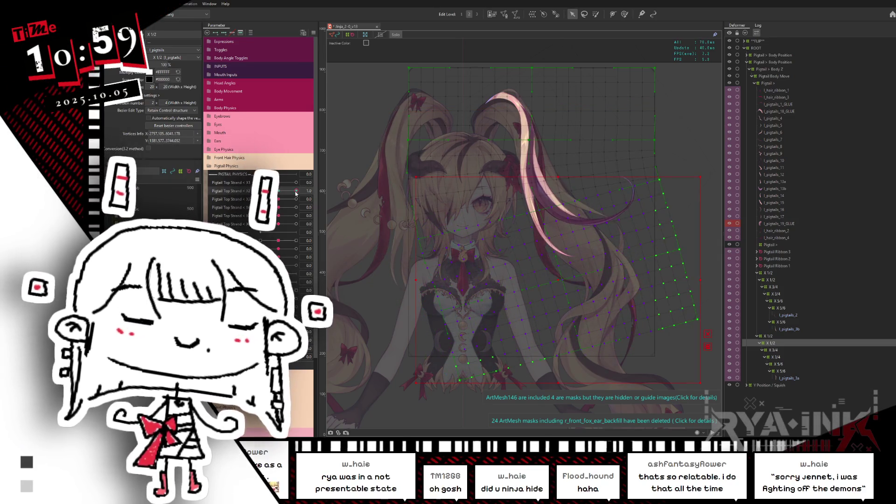
left_click_drag(296, 193, 241, 200)
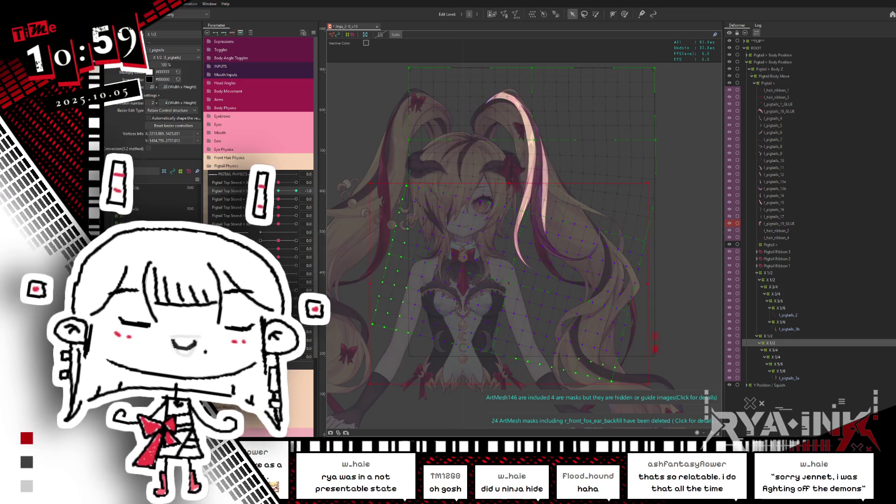
key("ctrl+h")
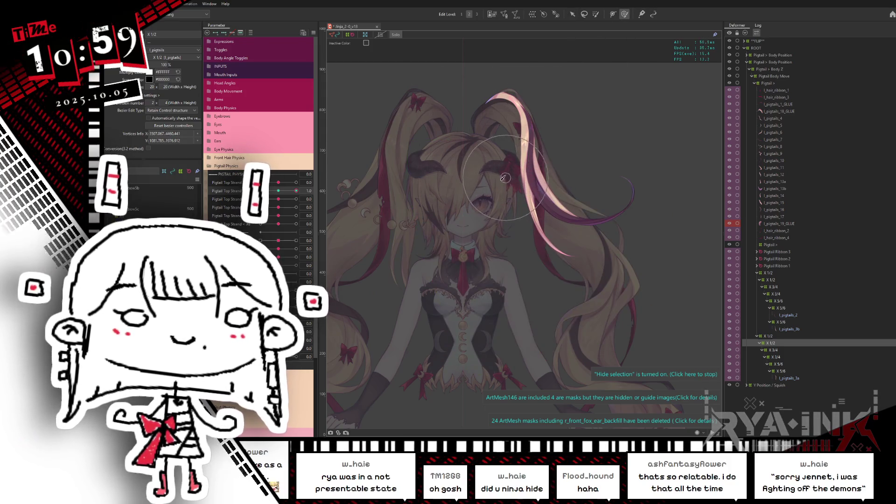
Select Warp1369 and bend its grid around the pink strand at Pigtail Top Strand 1.0
left_click(531, 186)
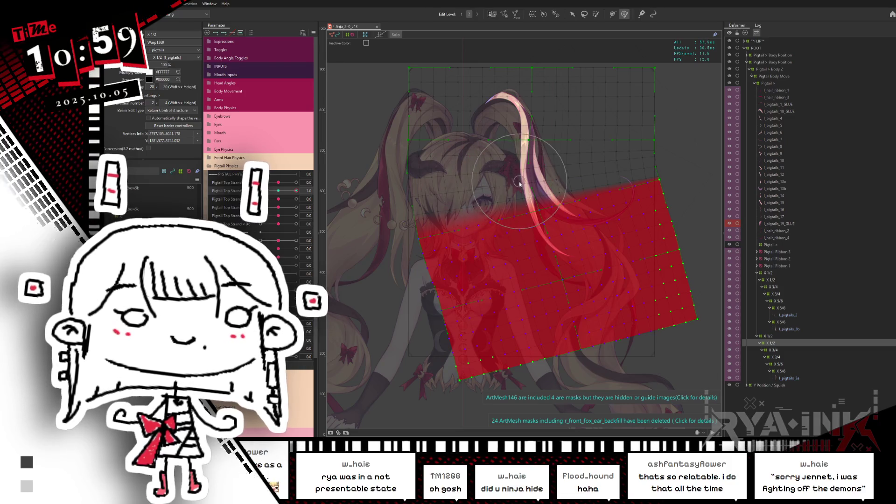
key("ctrl+h")
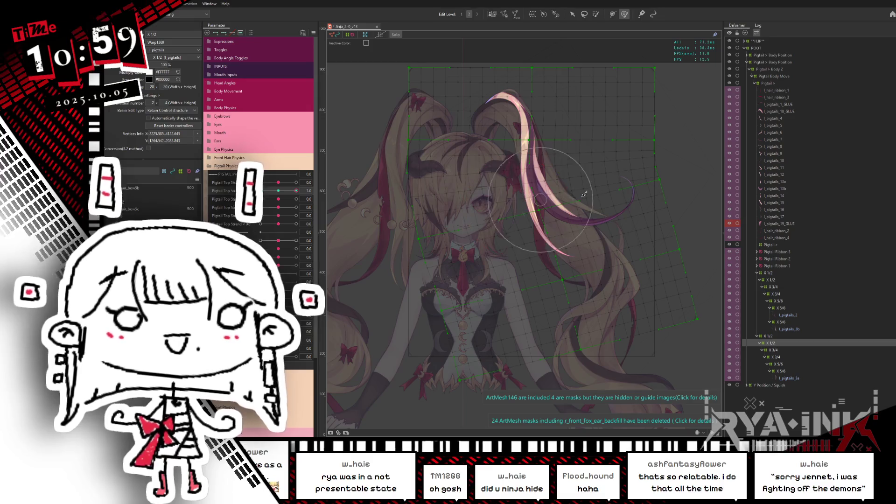
left_click_drag(281, 192, 297, 191)
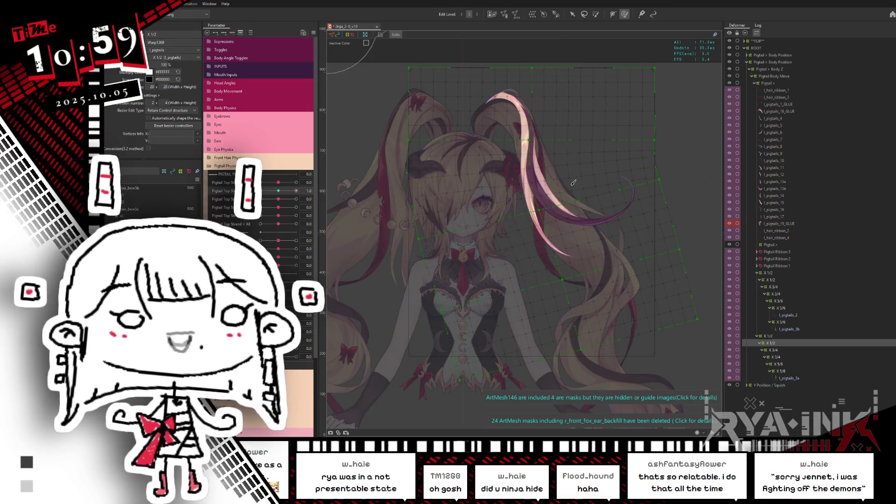
key("h")
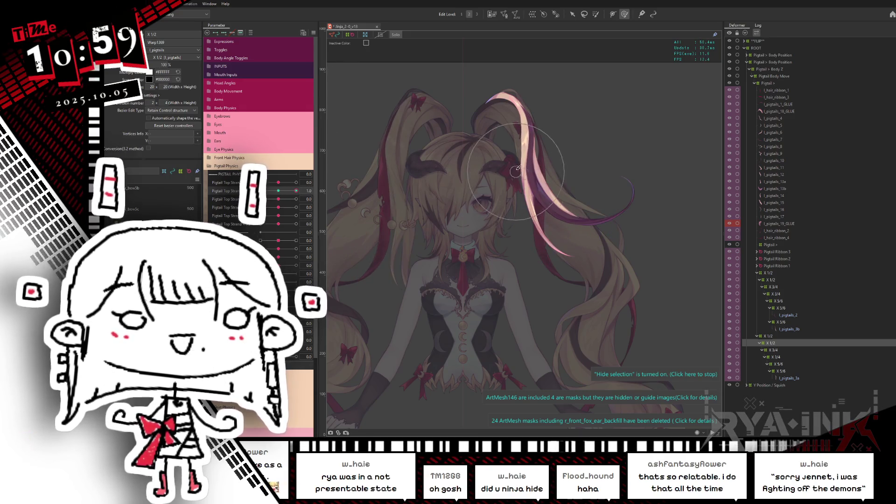
left_click(518, 169)
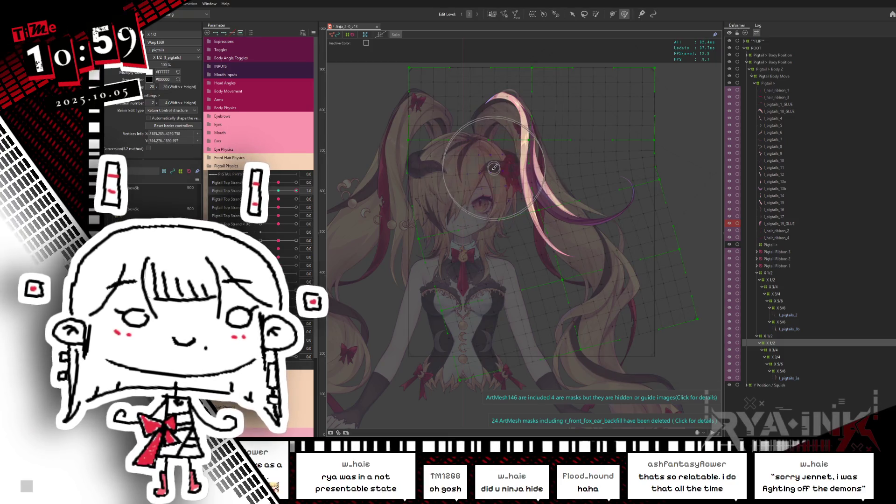
left_click_drag(510, 174, 422, 178)
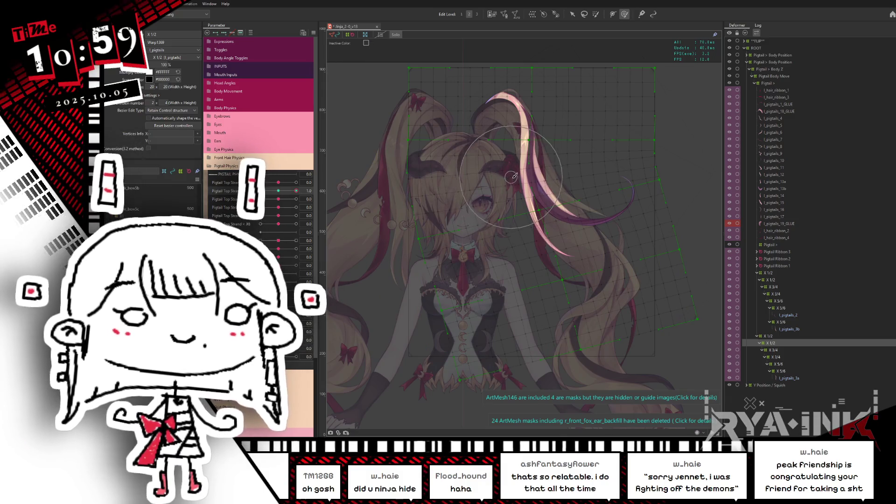
Check the strand's pose with Pigtail Top Strand X2 lowered to 0.1
left_click(279, 191)
key("ctrl+h")
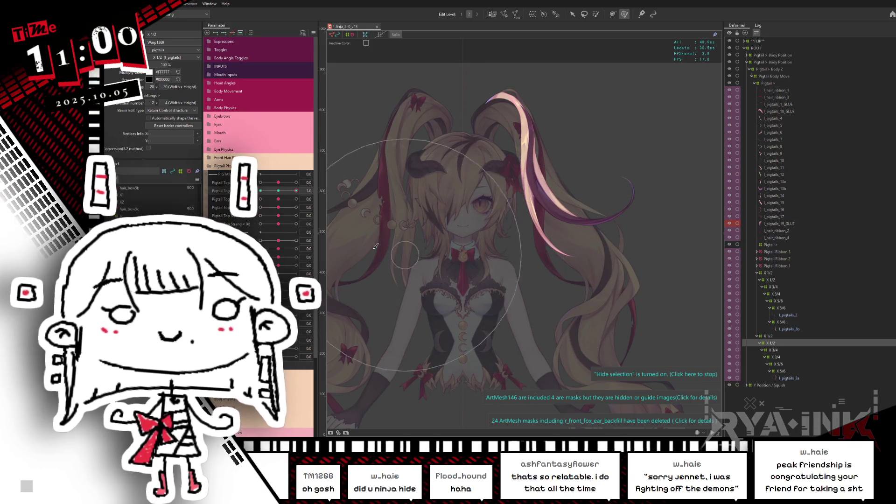
left_click(282, 191)
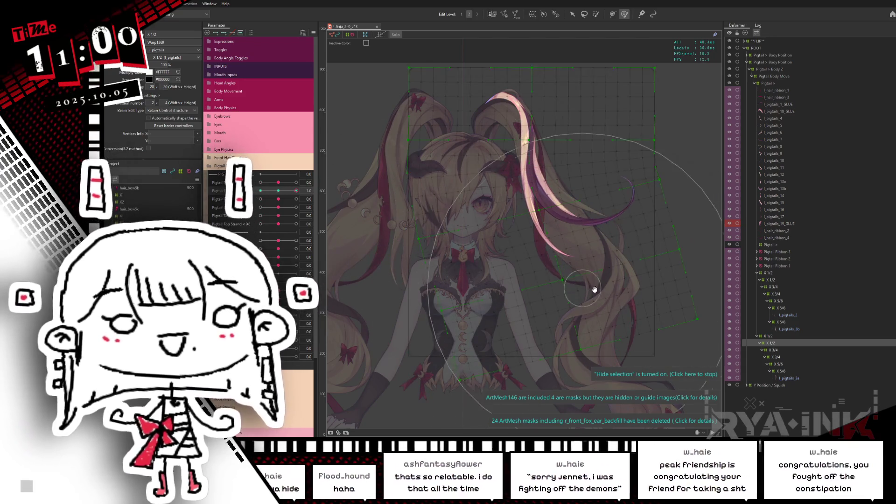
key("ctrl+h")
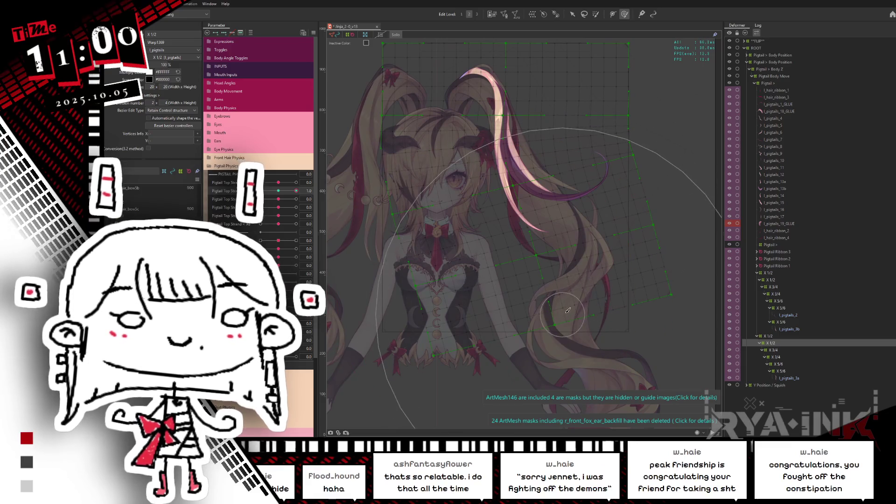
left_click(467, 270)
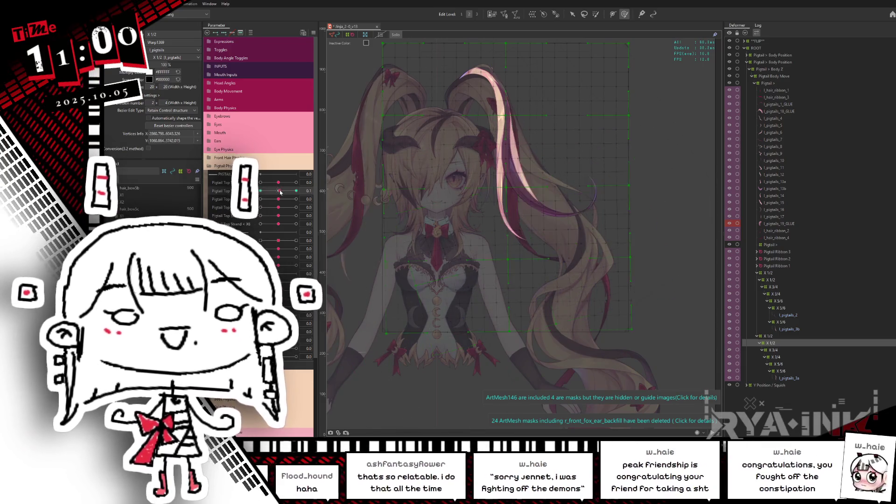
left_click(299, 190)
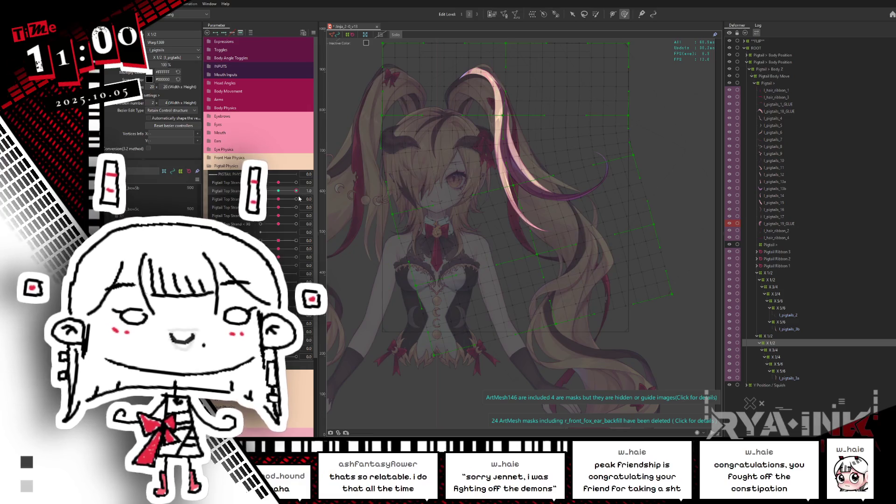
key("ctrl+h")
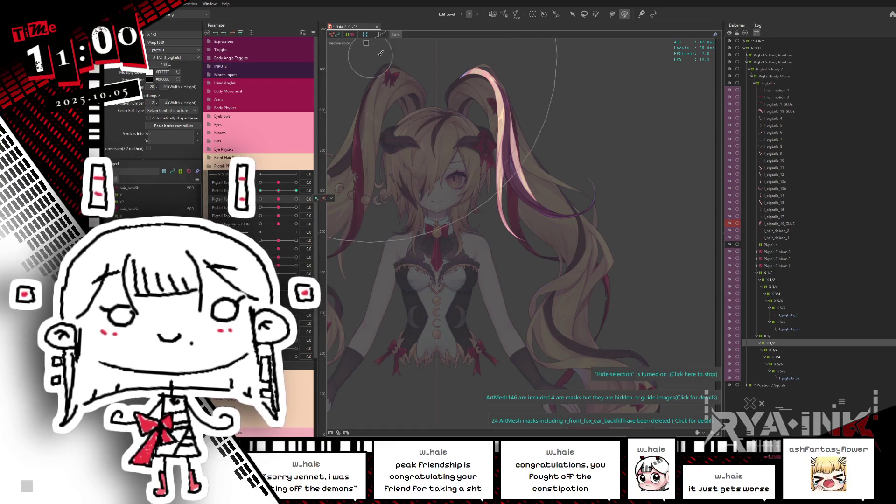
Test the swing with the third strand parameter at 0.5, then the parameters at maximum
left_click_drag(278, 199, 261, 208)
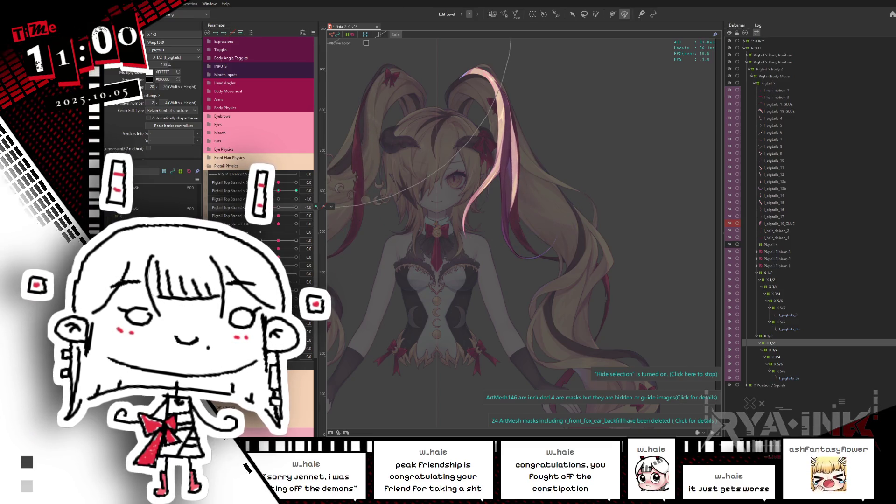
left_click(296, 208)
left_click(296, 199)
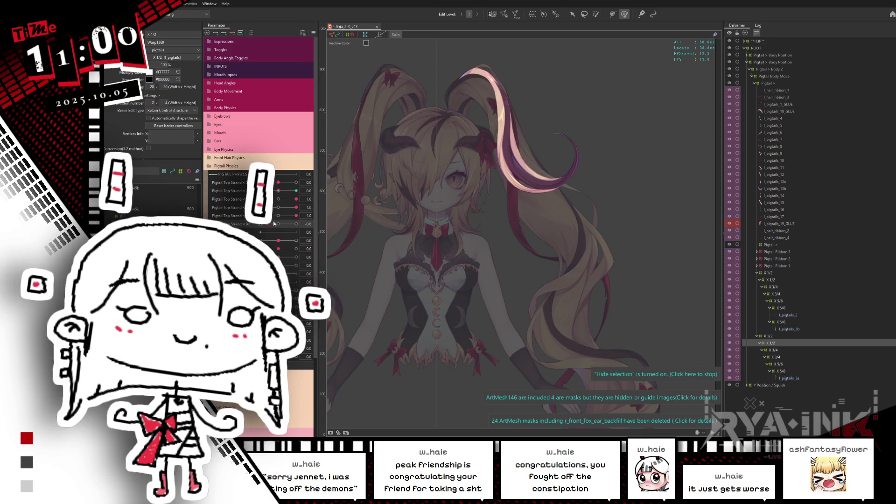
left_click(804, 379)
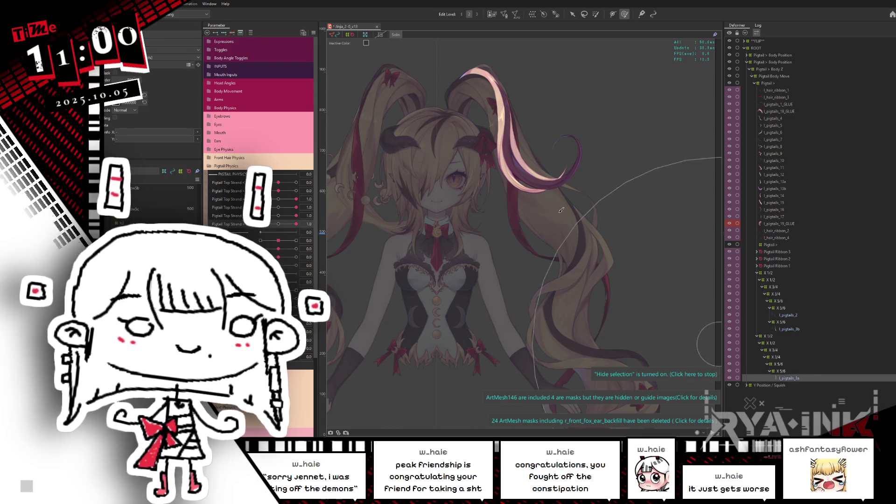
Reset Pigtail Top Strand to 0.0, frame l_pigtails_3a's pink tip, and choose brush deform
scroll(564, 169, "up", 3)
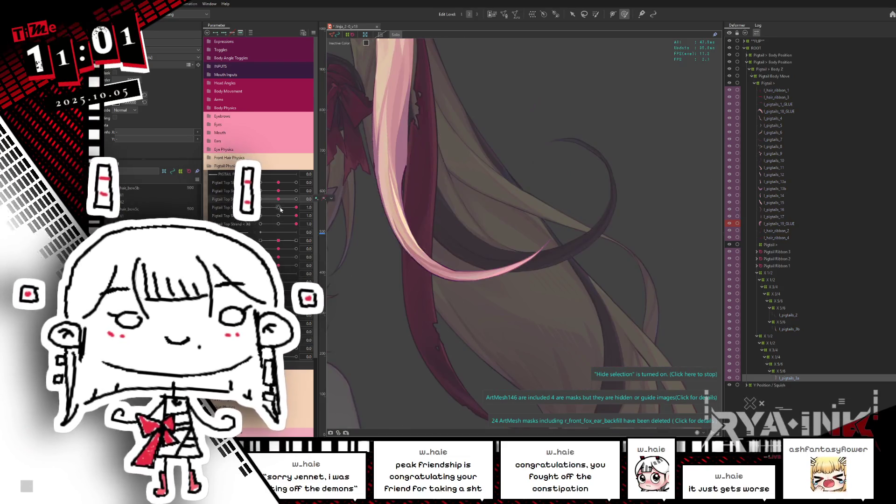
left_click(280, 224)
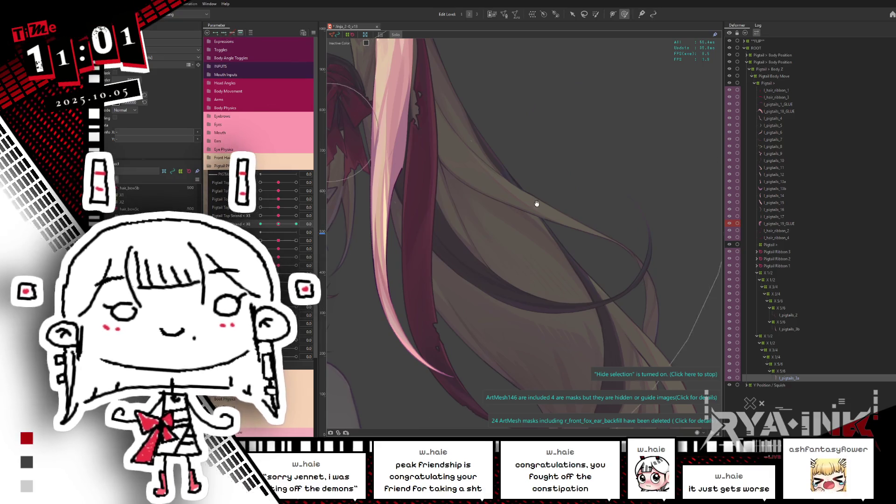
left_click_drag(363, 42, 604, 190)
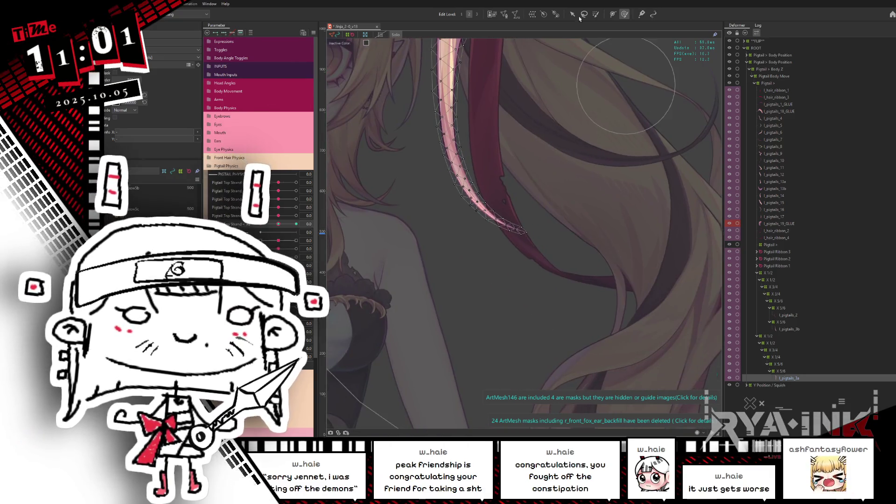
left_click(597, 14)
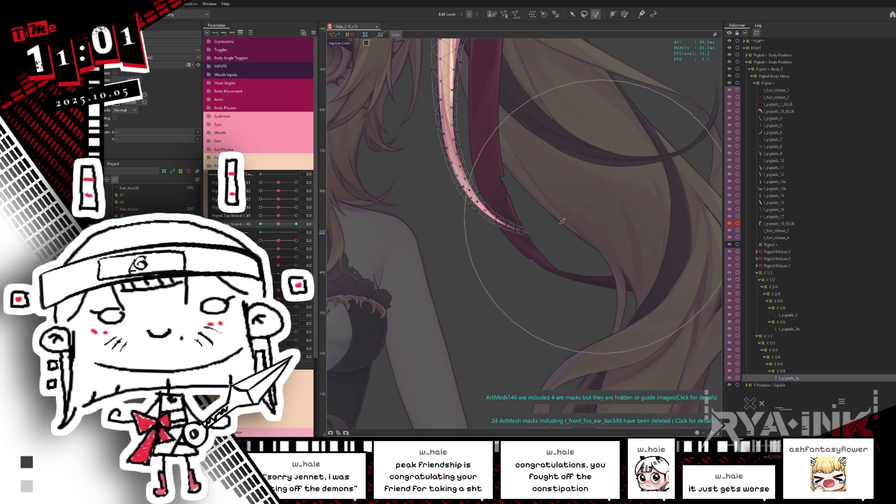
left_click_drag(565, 270, 557, 263)
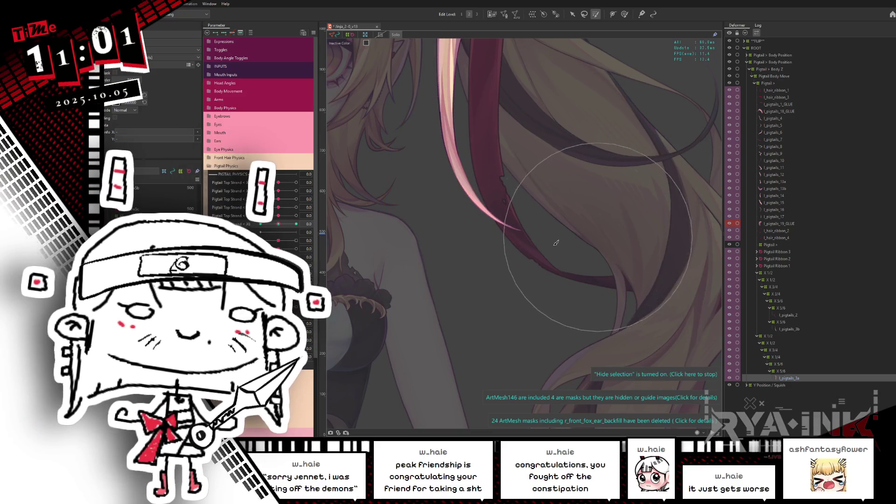
scroll(534, 223, "down", 5)
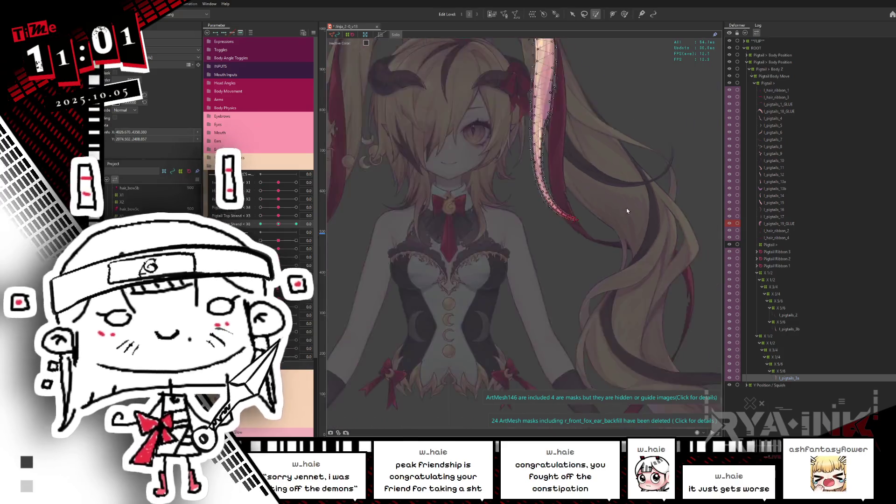
scroll(603, 223, "up", 4)
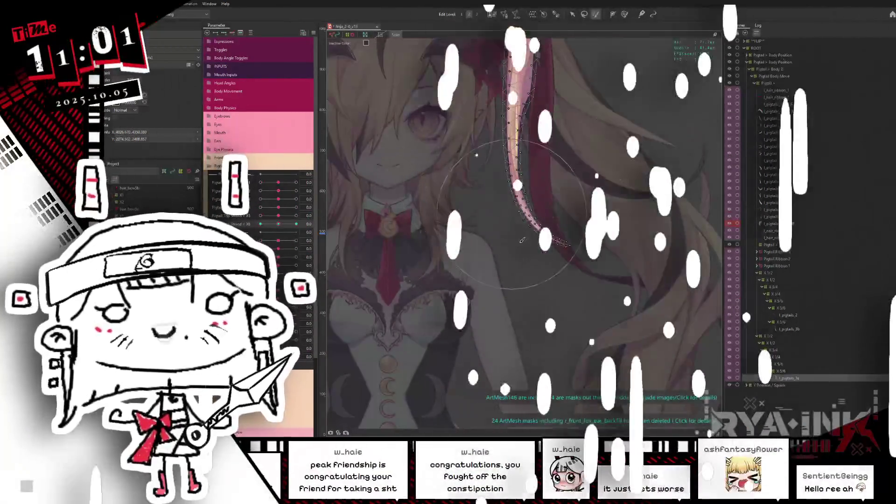
key("ctrl+h")
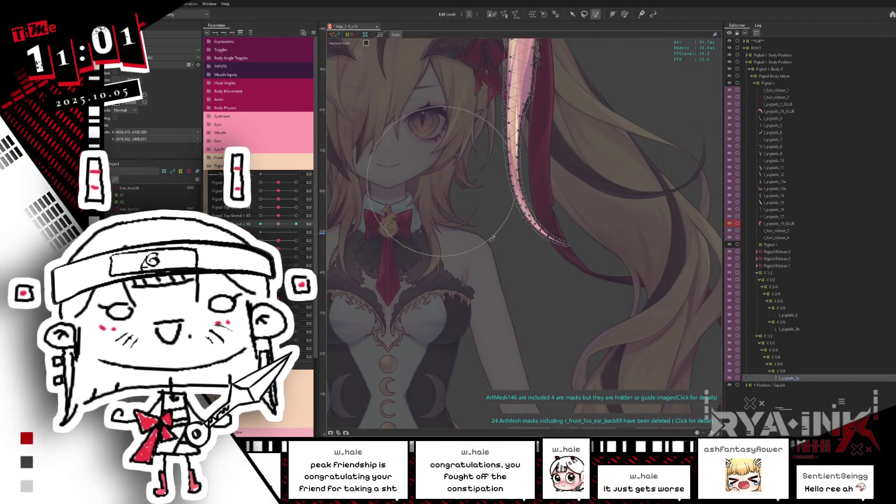
key("ctrl+h")
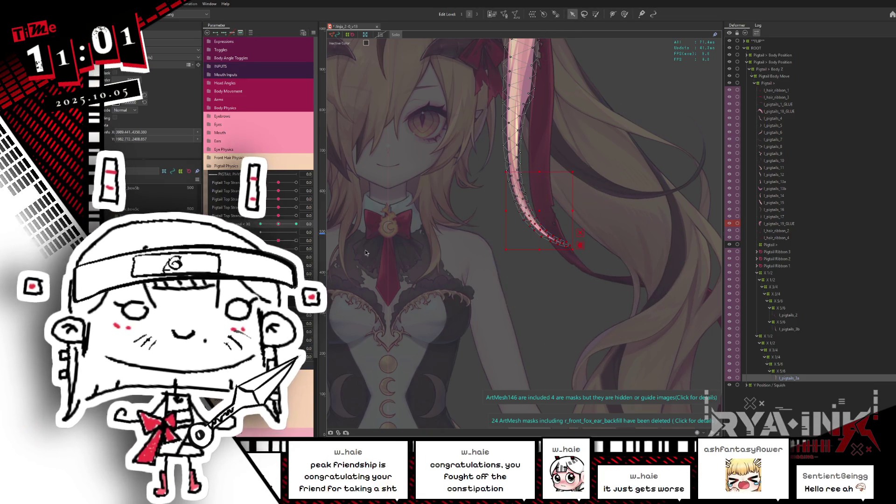
Try Pigtail Top Strand X6 at 1.0 and -1.0, then select the tip's warp deformer
left_click_drag(278, 229, 304, 230)
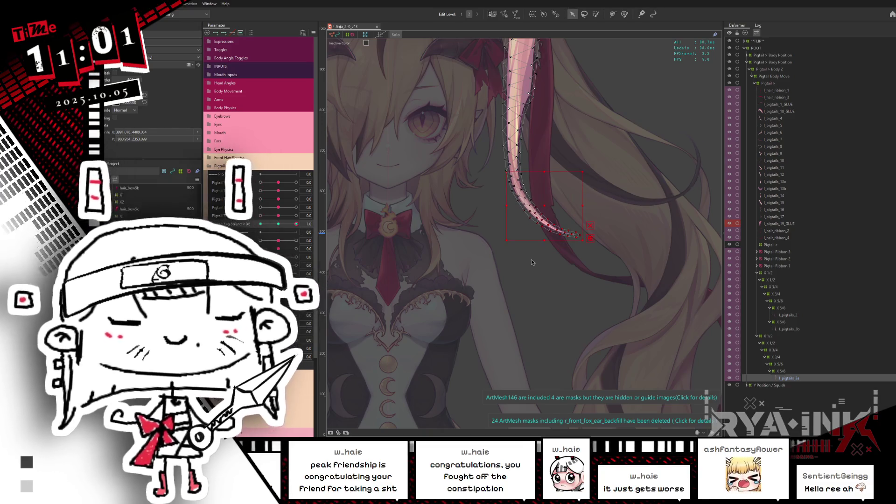
scroll(540, 263, "up", 2)
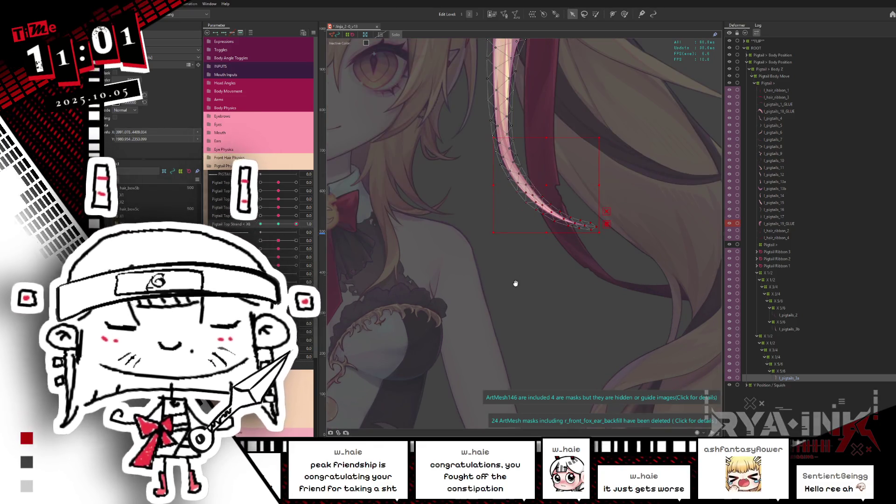
scroll(514, 261, "up", 2)
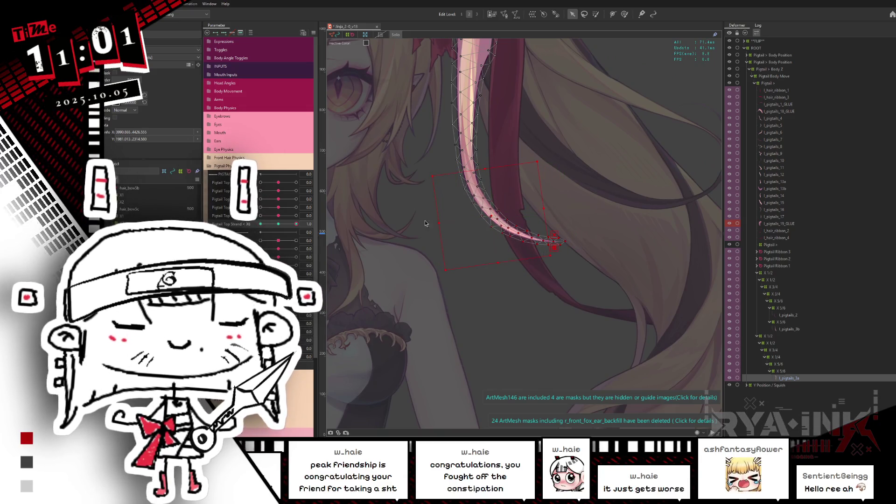
left_click_drag(426, 223, 500, 226)
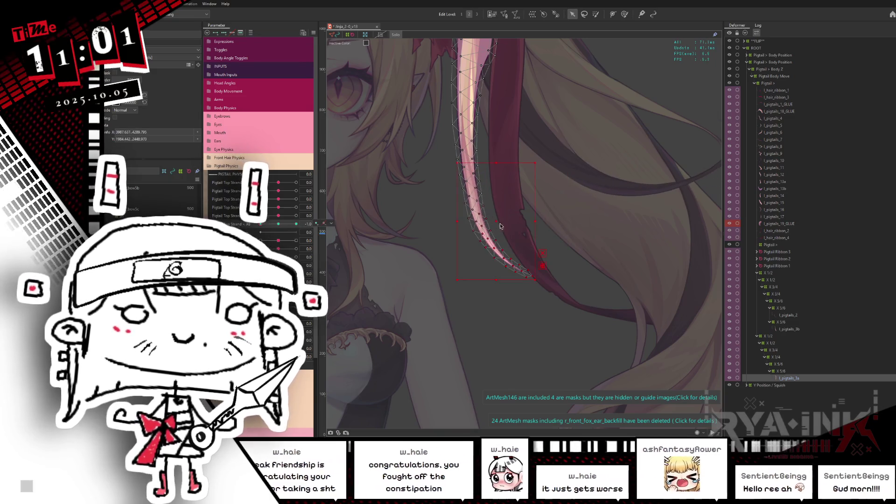
left_click(502, 224)
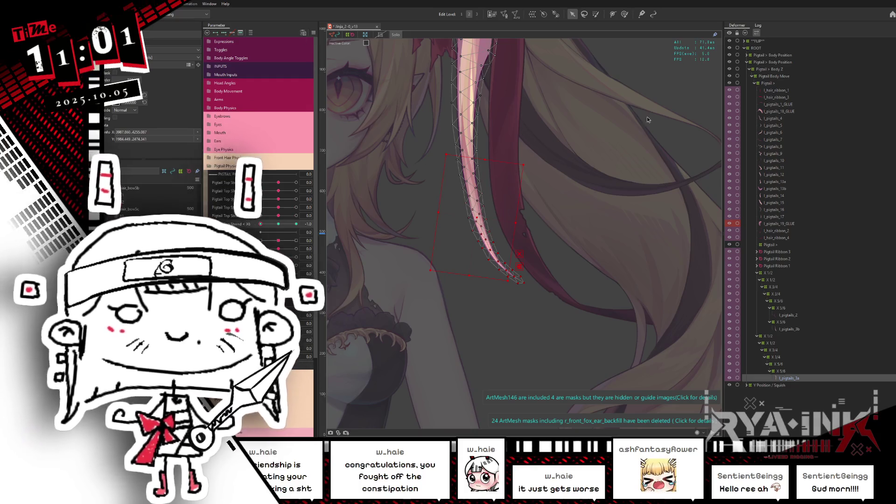
Brush-select the tip vertices and bend them down and left at X6 = -1
key("b")
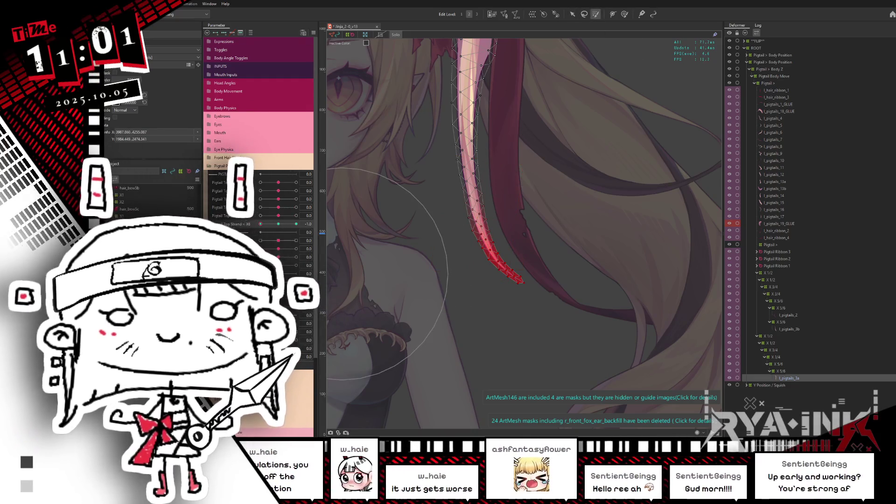
left_click(281, 228)
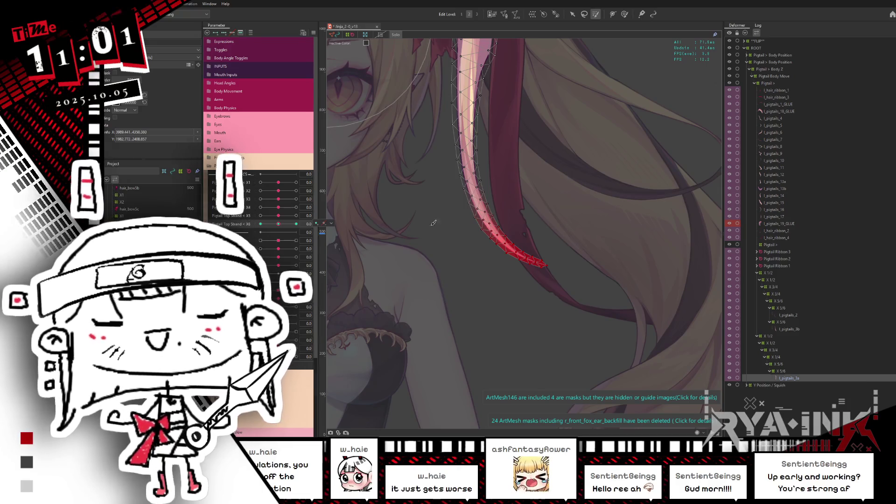
left_click_drag(495, 210, 484, 132)
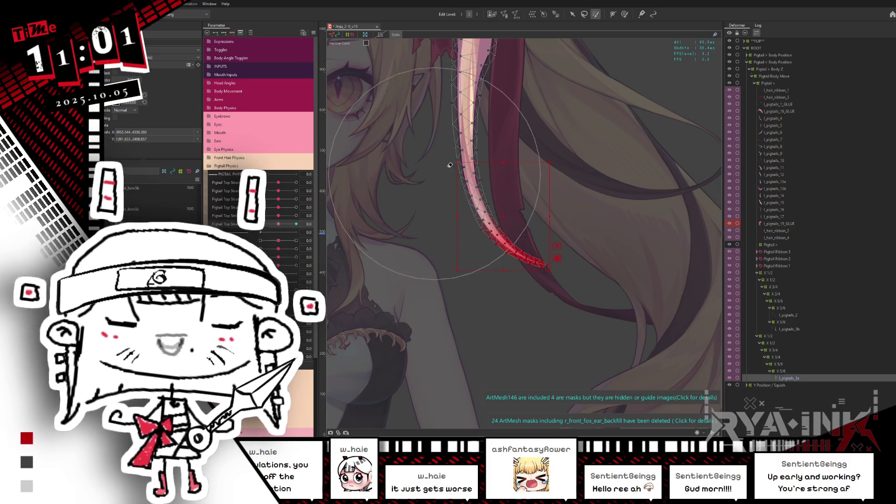
left_click_drag(435, 178, 589, 15)
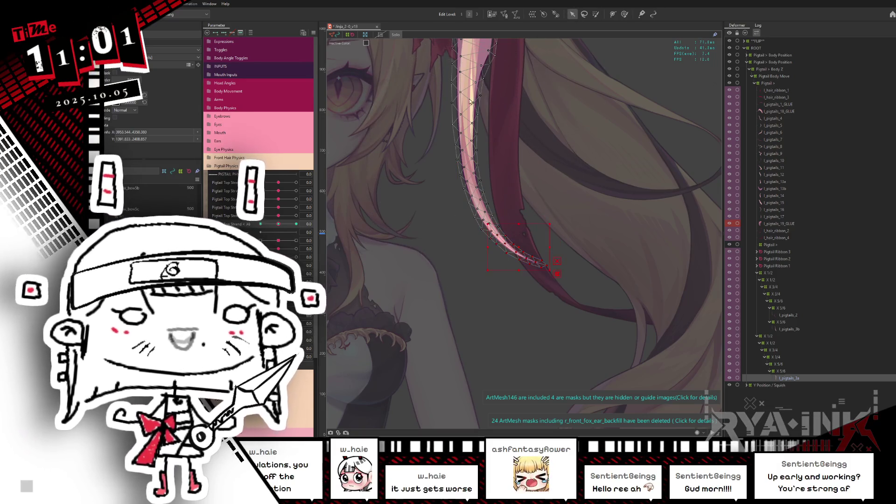
left_click(261, 224)
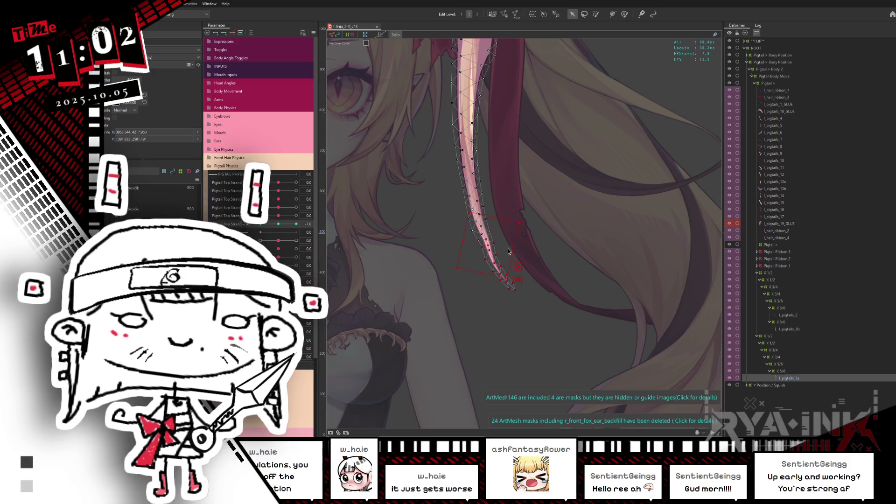
left_click_drag(508, 252, 503, 259)
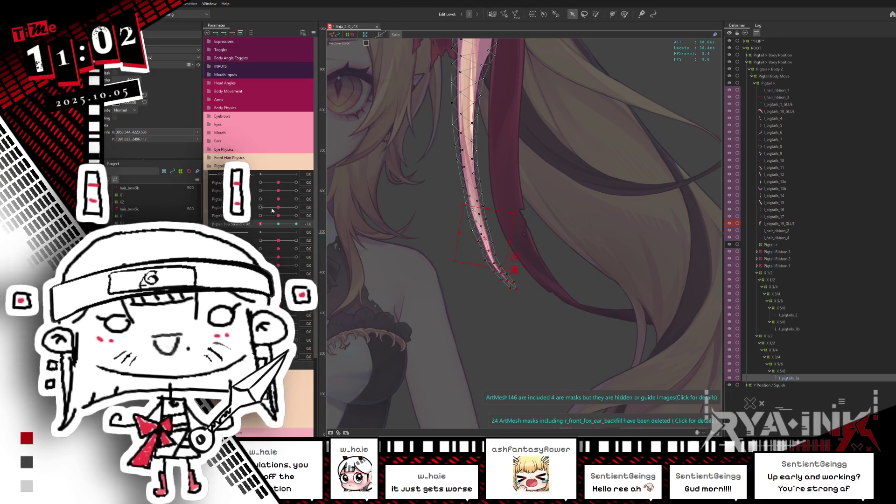
key("ctrl+y")
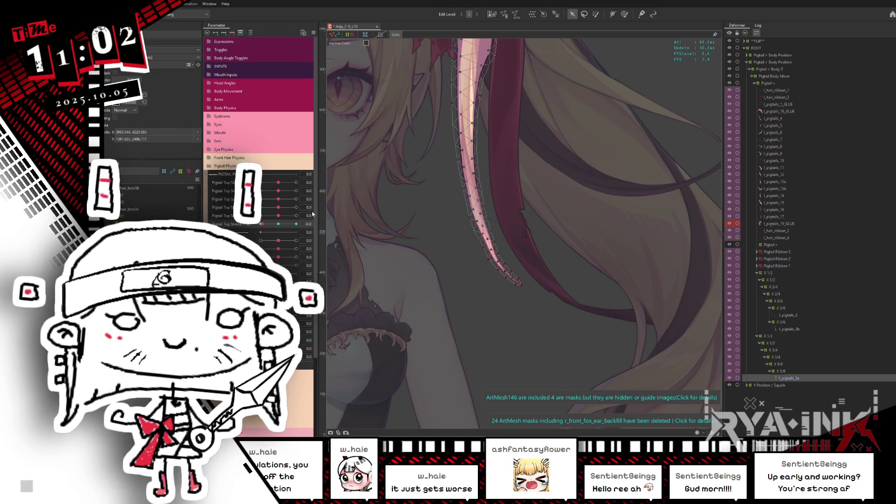
At Pigtail Top Strand X6 = 1, move the tip right and sculpt its curl
left_click(296, 224)
left_click_drag(509, 230, 511, 228)
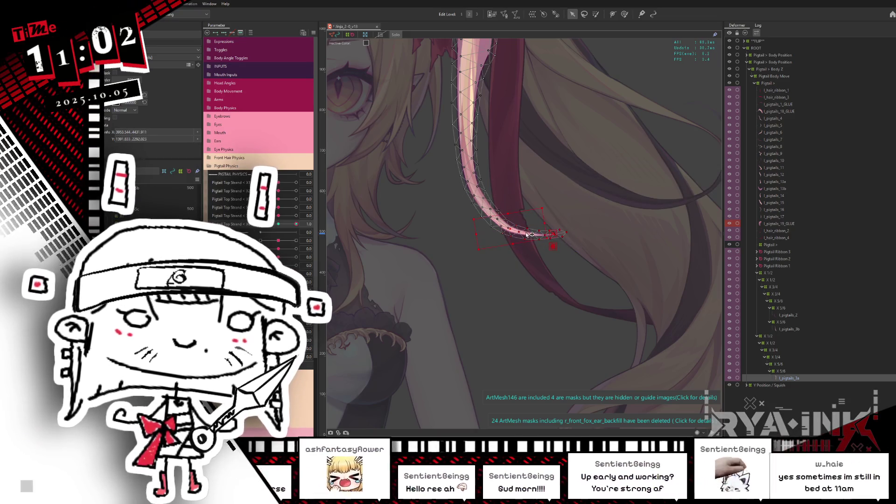
mouse_move(463, 249)
left_mouse_down()
mouse_move(487, 252)
mouse_move(477, 259)
left_mouse_up()
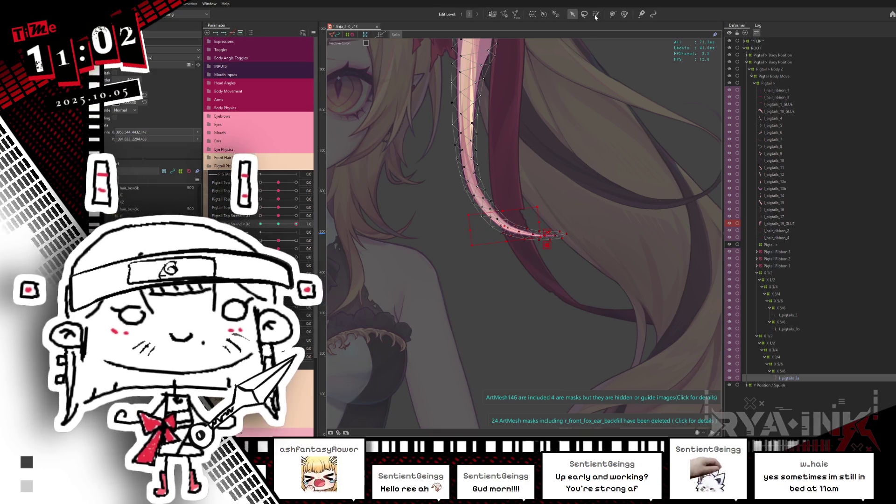
key("b")
left_click_drag(514, 231, 480, 201)
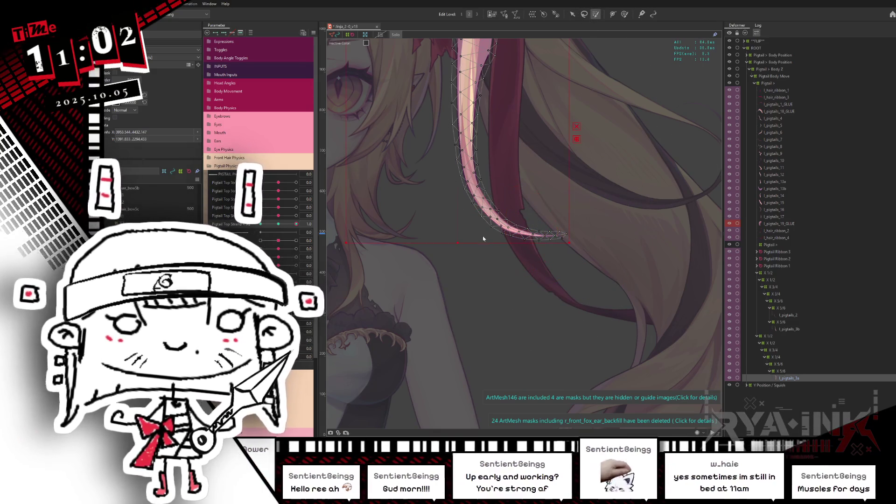
left_click(281, 224)
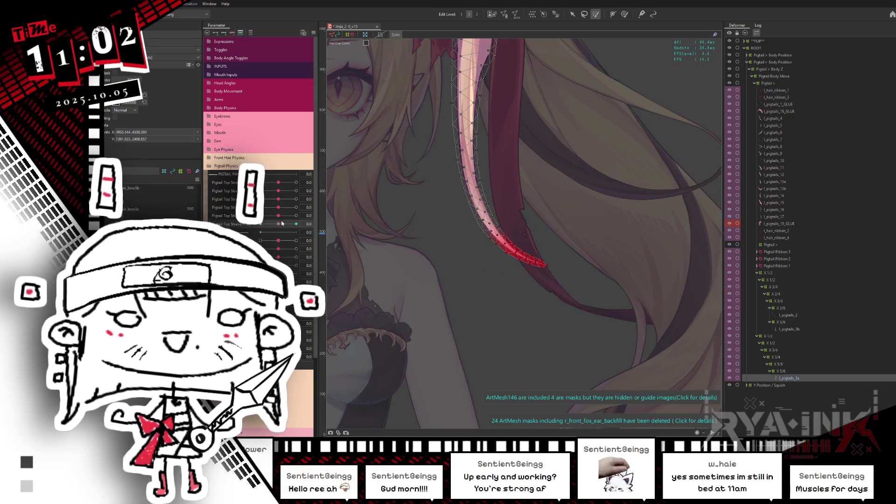
left_click_drag(466, 132, 476, 220)
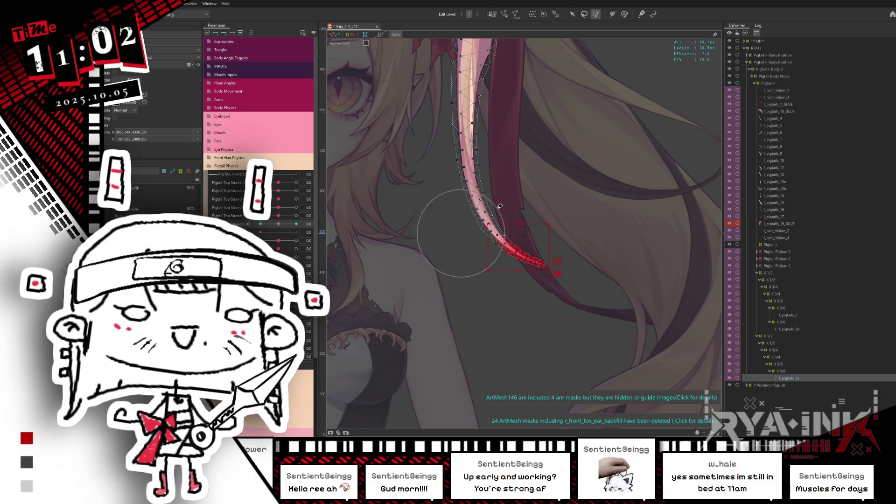
key("v")
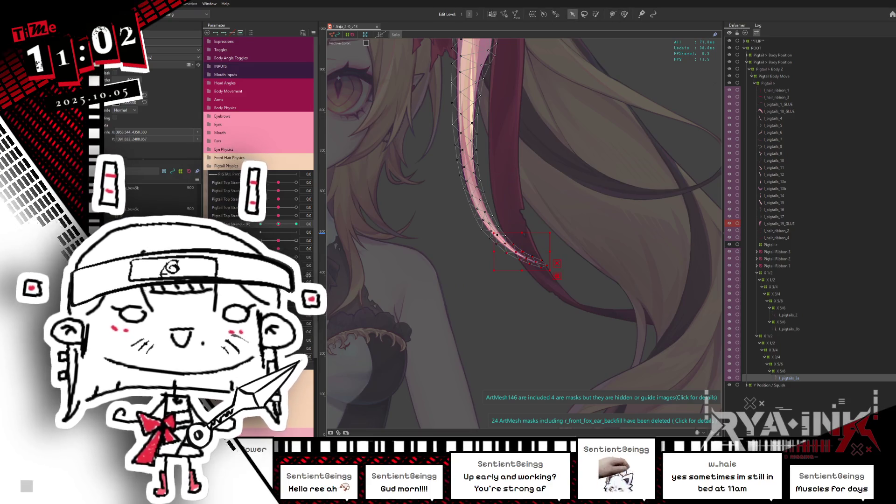
Preview the tip swinging between 1 and -1, then adjust its position at 1
left_click_drag(279, 225, 539, 257)
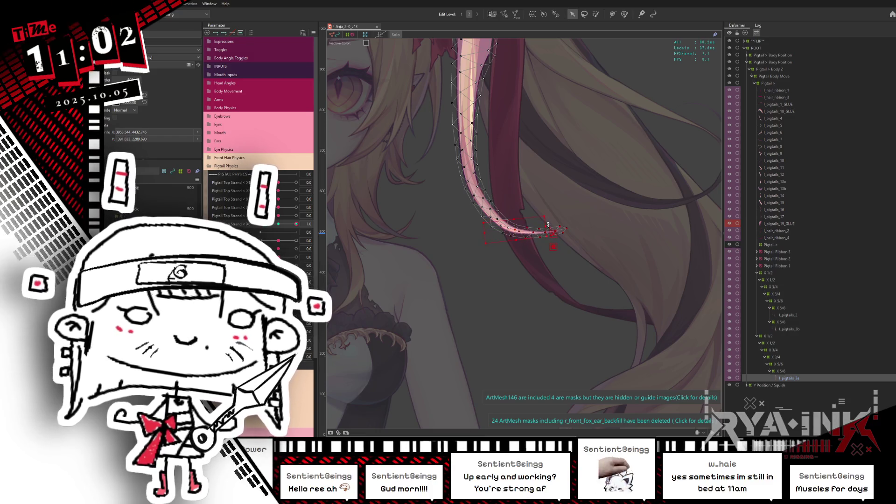
left_click_drag(547, 225, 229, 224)
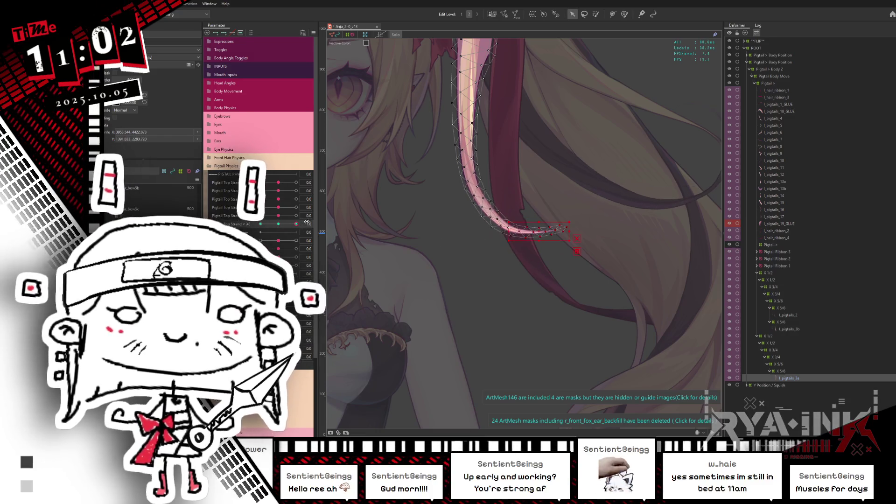
left_click(495, 263)
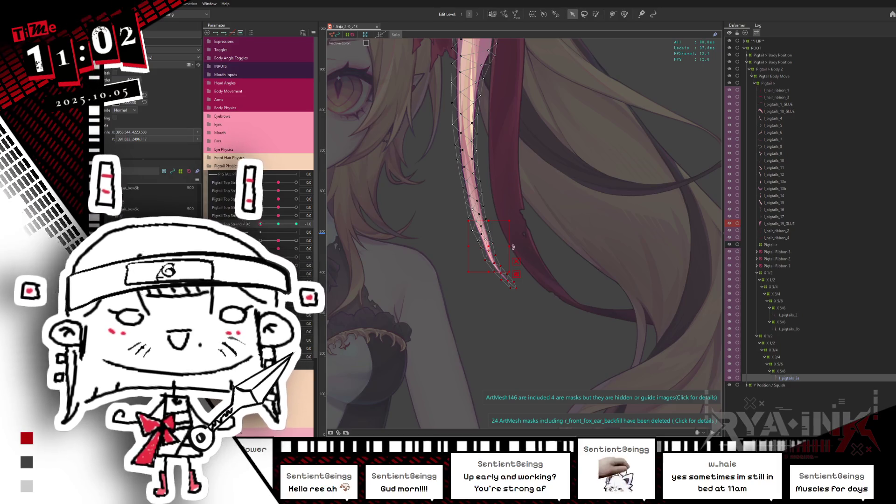
left_click_drag(513, 251, 511, 253)
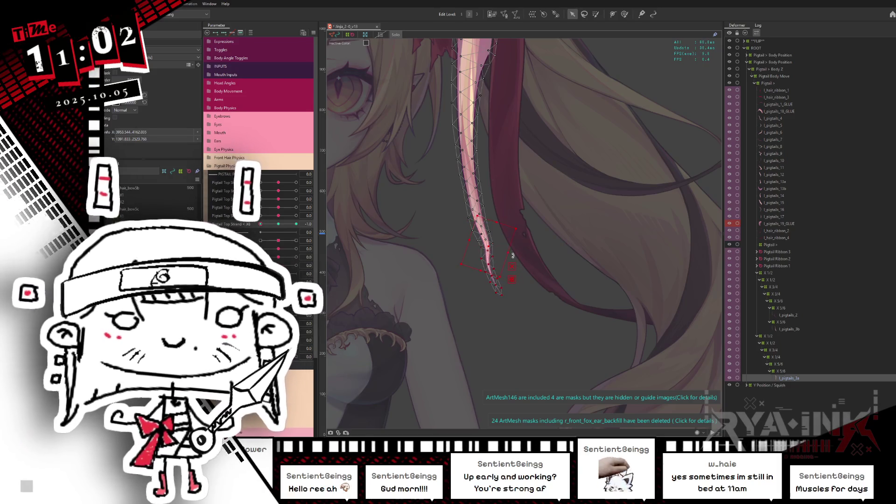
left_click_drag(281, 227, 625, 1)
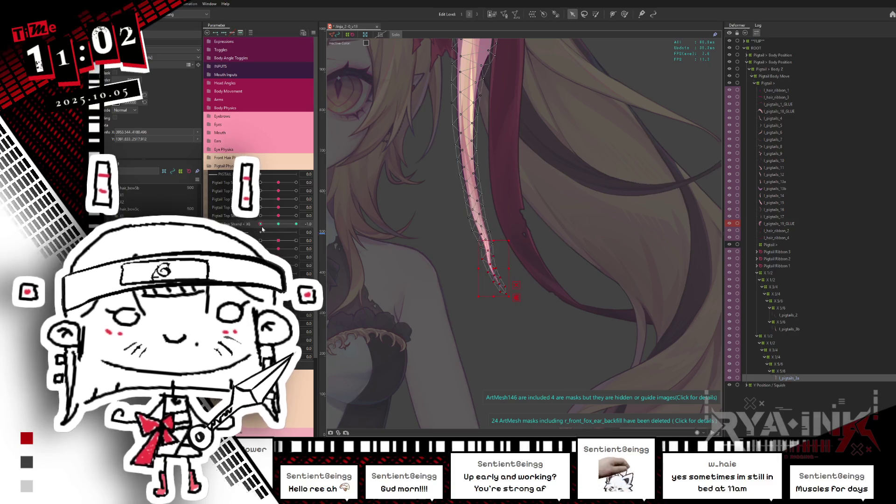
left_click(596, 14)
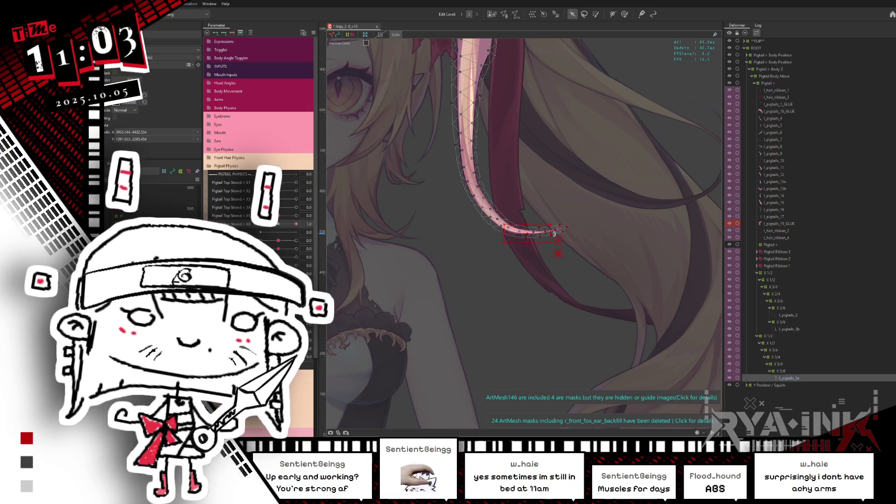
Compare the tip at -1, then rotate it right and move it up-right
left_click_drag(555, 234, 553, 230)
key("ctrl+z")
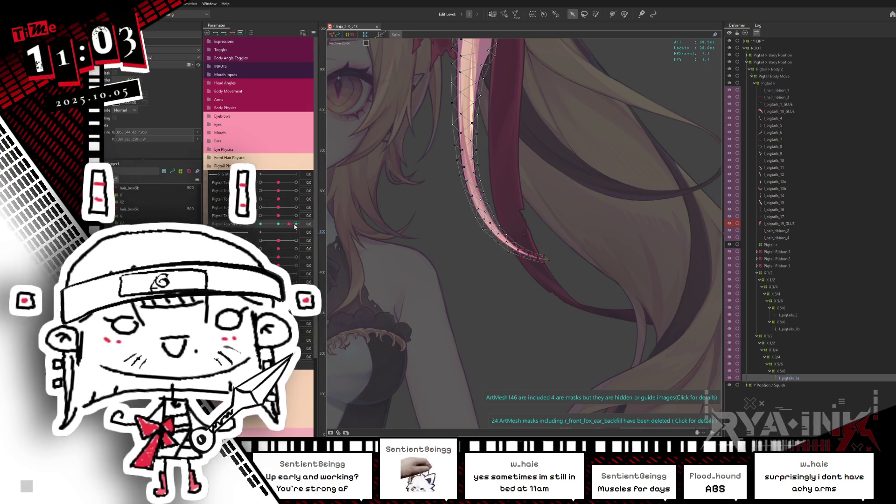
left_click_drag(293, 231, 261, 225)
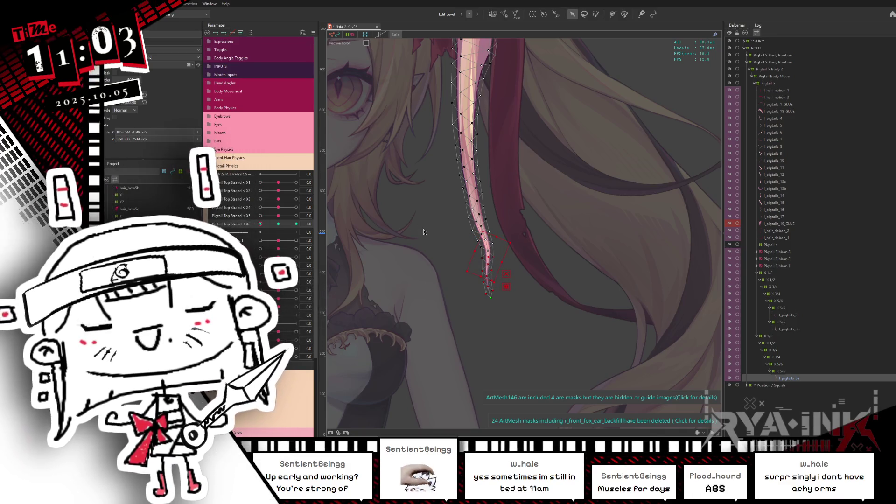
left_click(596, 14)
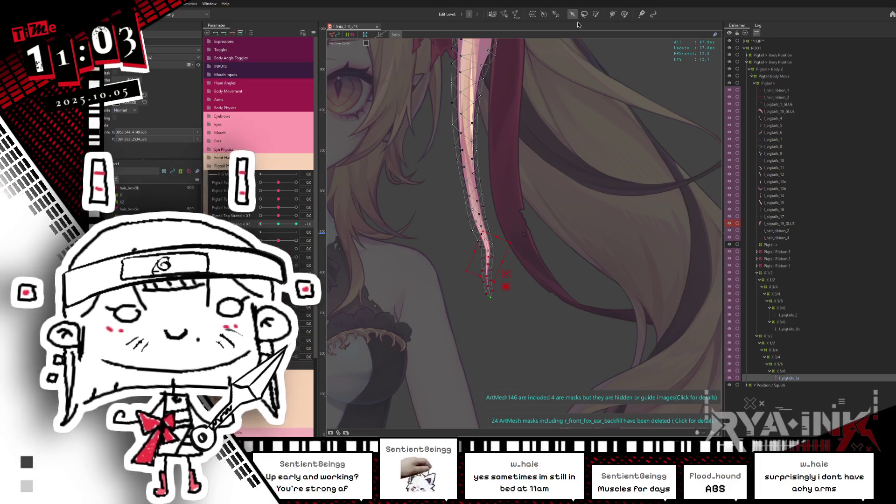
left_click_drag(418, 252, 459, 201)
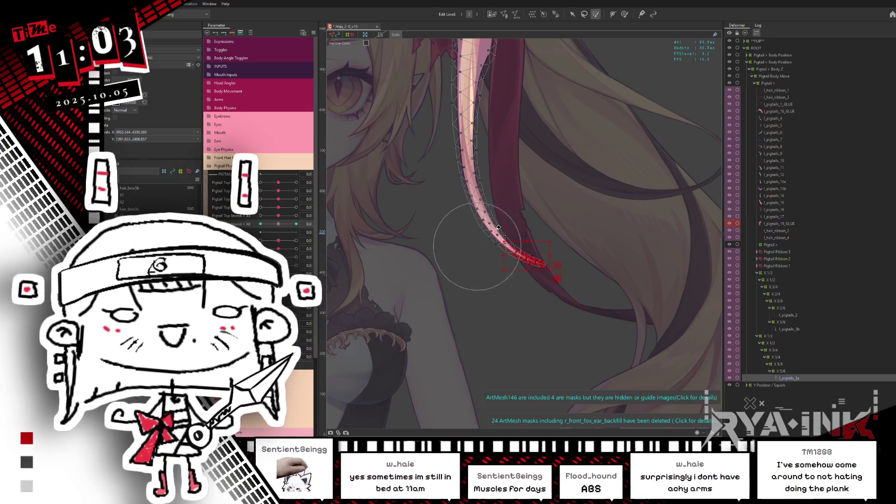
key("v")
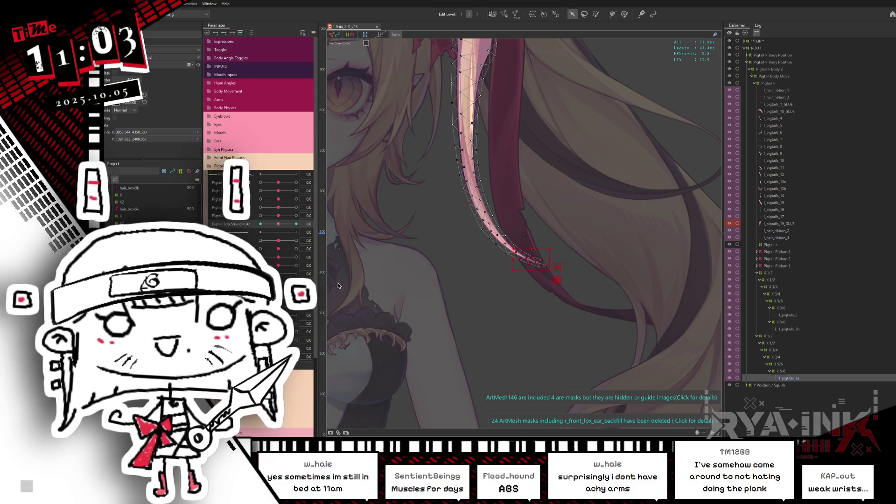
left_click_drag(532, 260, 546, 227)
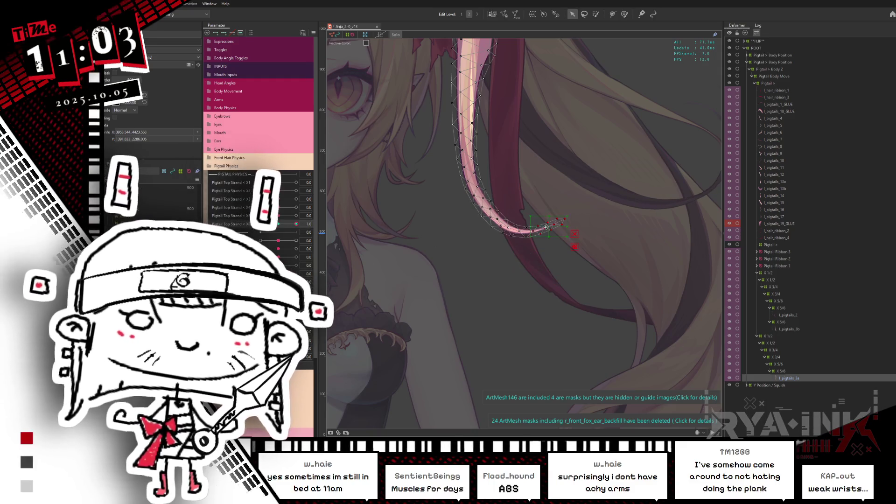
left_click(560, 231)
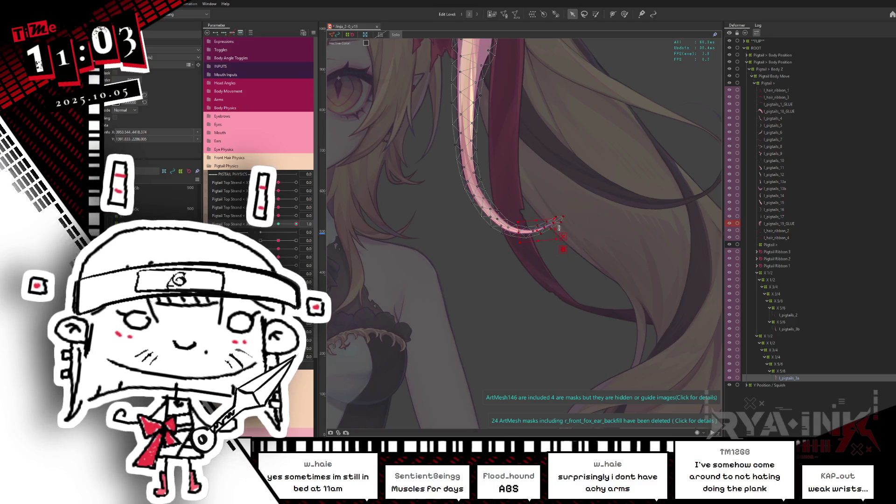
At an intermediate X6 value, select the tip vertices and stretch them slightly outward
left_click_drag(296, 224, 230, 217)
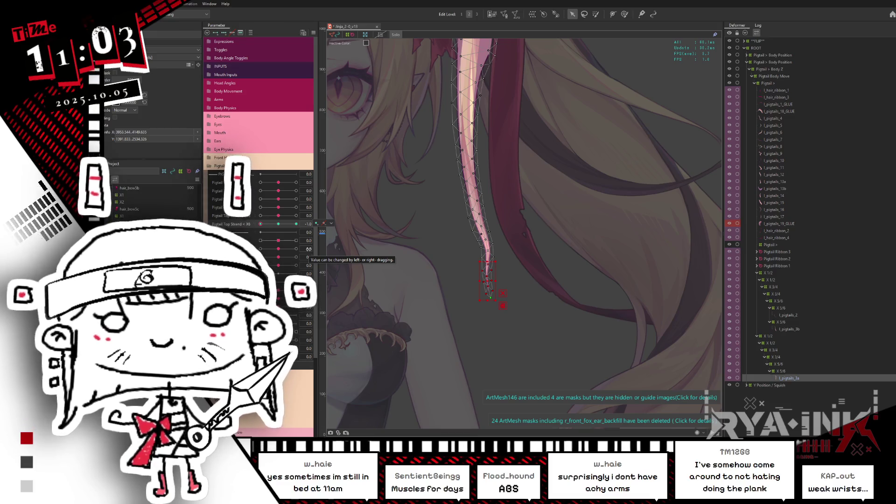
left_click(325, 223)
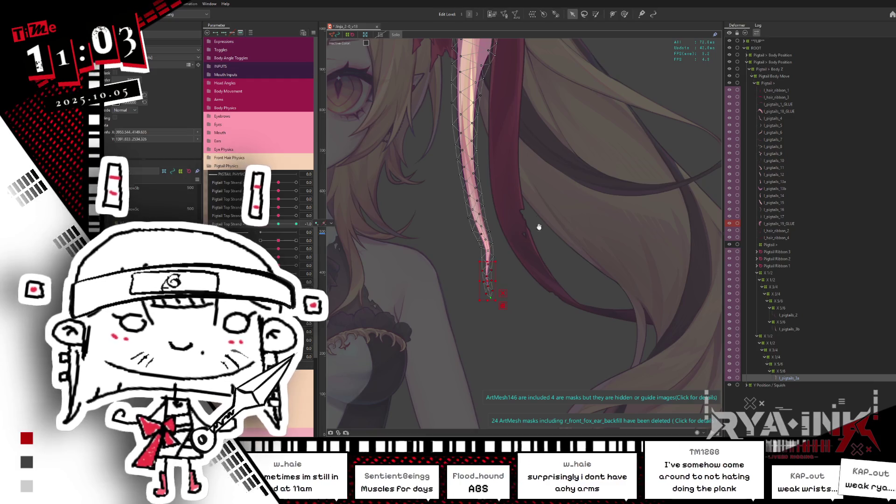
left_click_drag(537, 226, 475, 156)
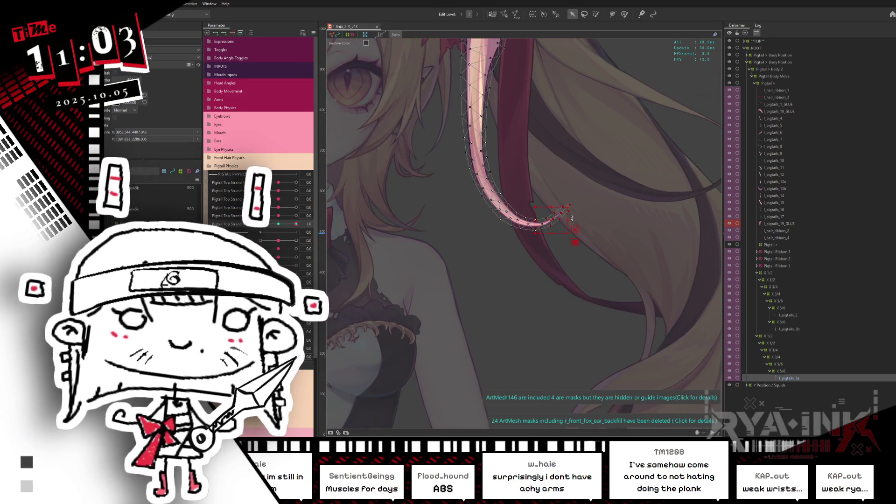
left_click_drag(574, 200, 537, 232)
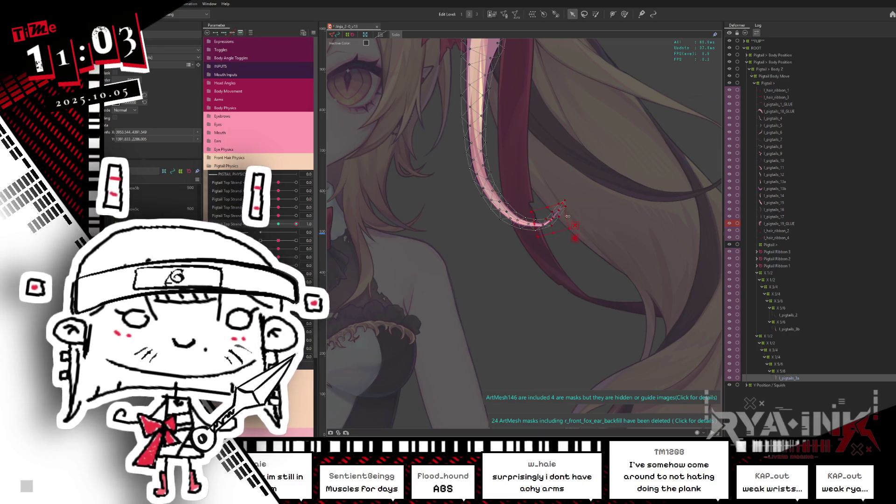
left_click_drag(575, 210, 580, 209)
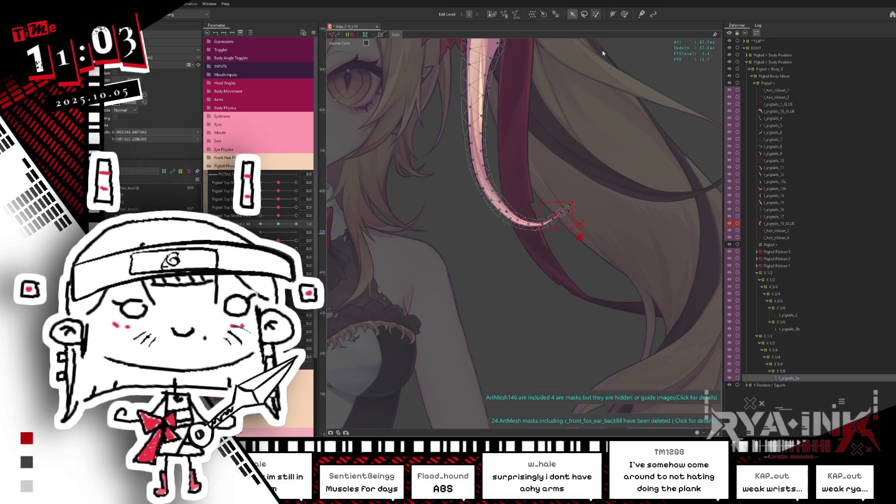
left_click(578, 203)
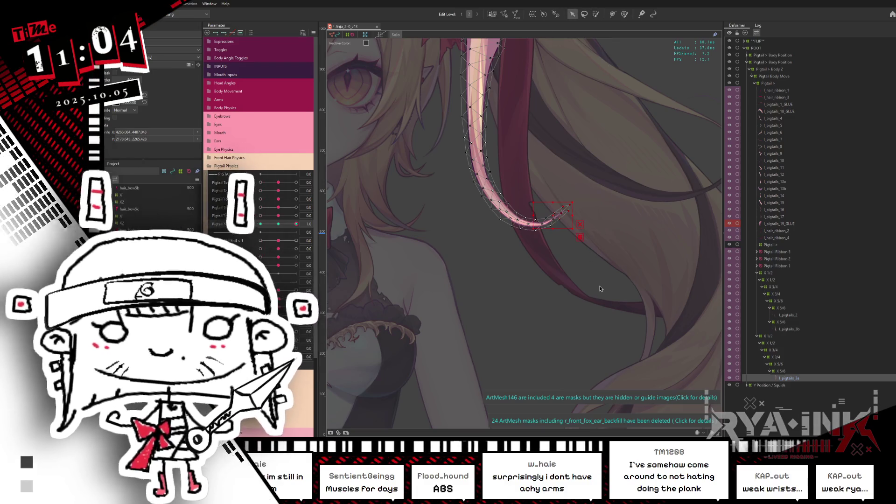
Rotate the tip's curl into shape, return X6 to 0, and zoom out to the face
scroll(529, 268, "up", 2)
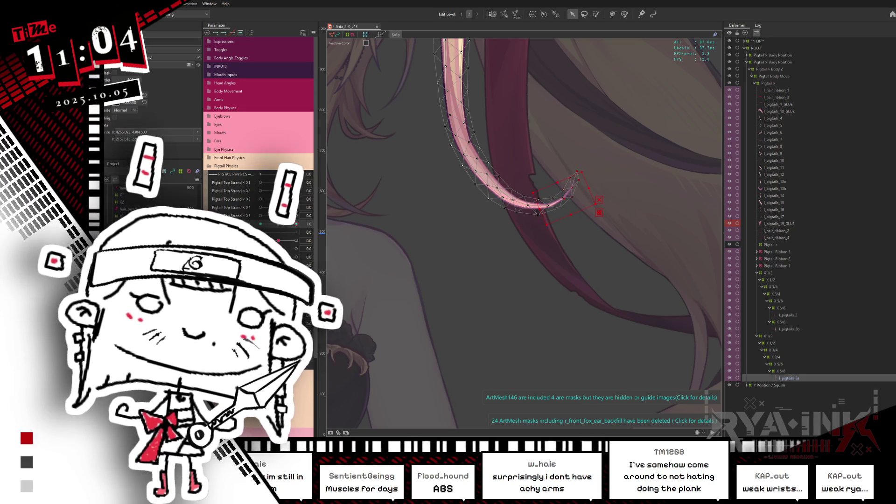
left_click_drag(304, 223, 294, 223)
scroll(522, 221, "up", 2)
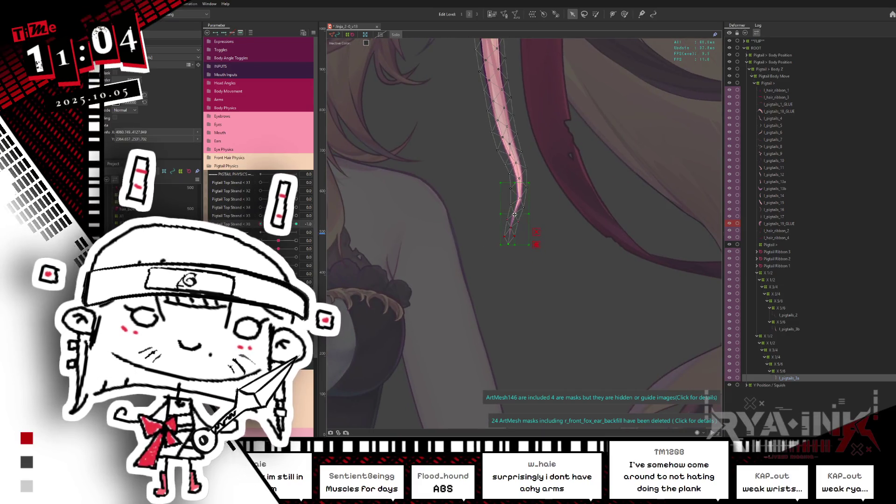
left_click_drag(533, 221, 531, 223)
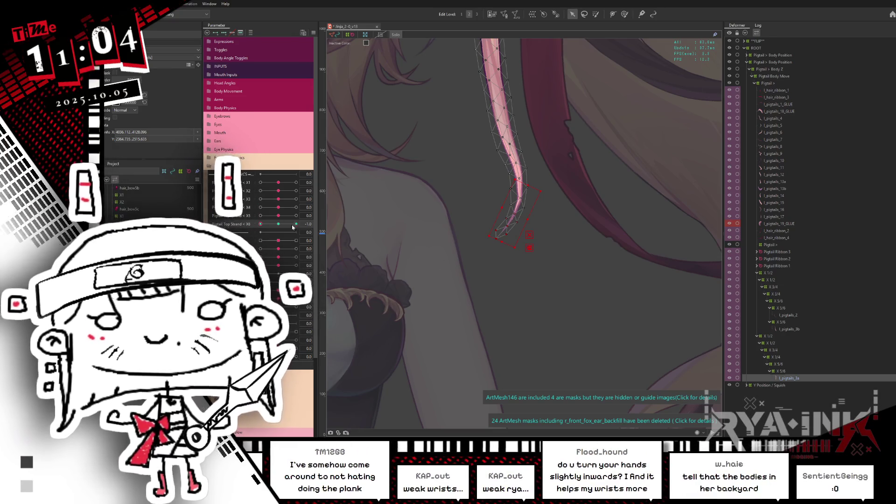
left_click_drag(261, 224, 296, 224)
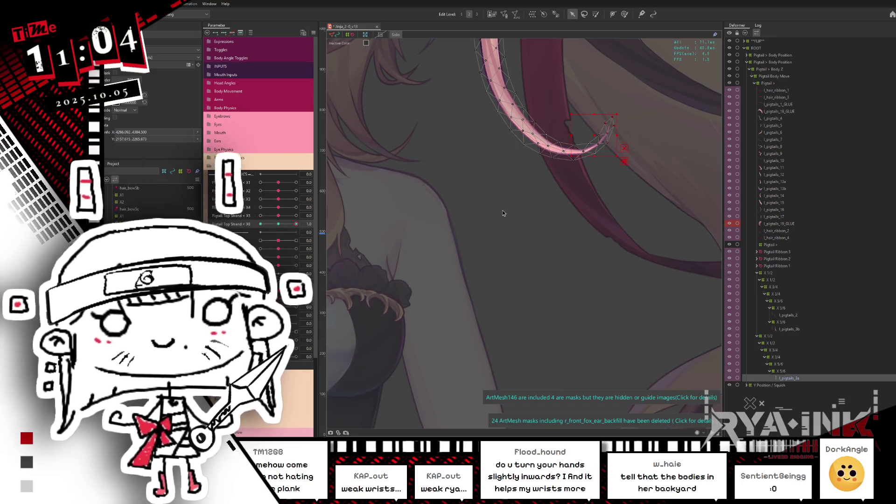
scroll(502, 210, "down", 3)
left_click_drag(523, 217, 524, 267)
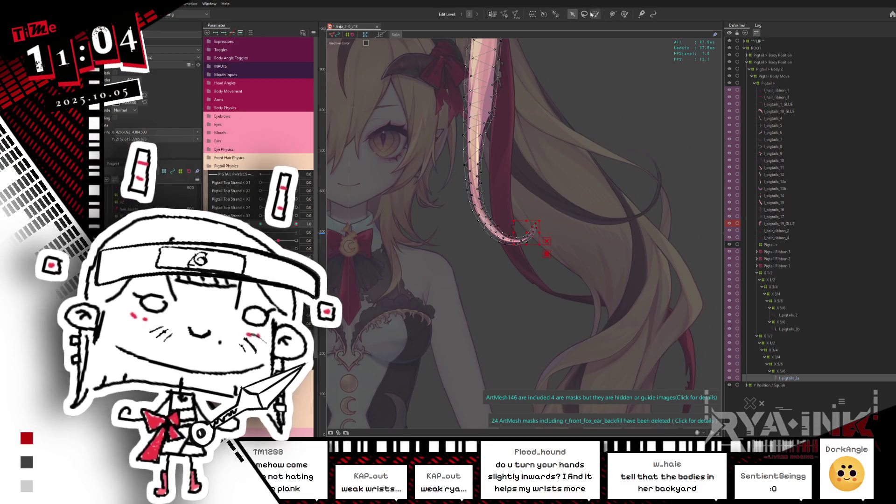
Brush-sculpt the pink tip's curl with X6 at the 1 and -1 extremes
key("b")
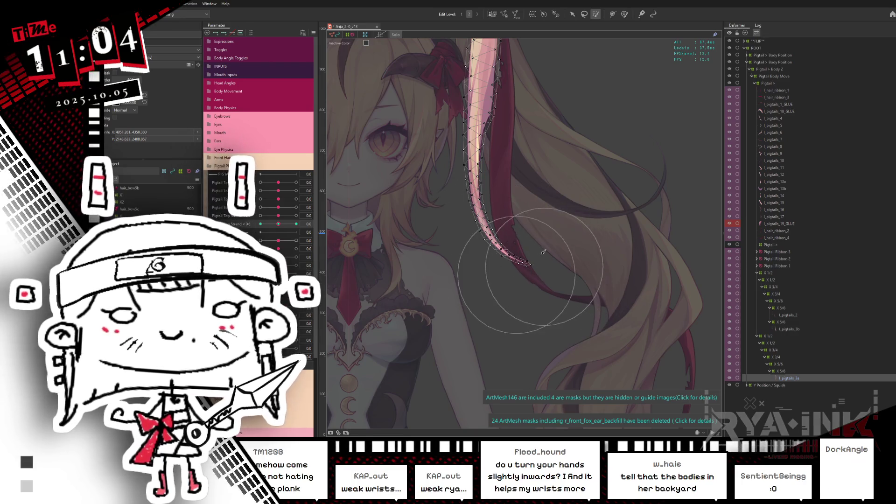
left_click_drag(535, 257, 508, 270)
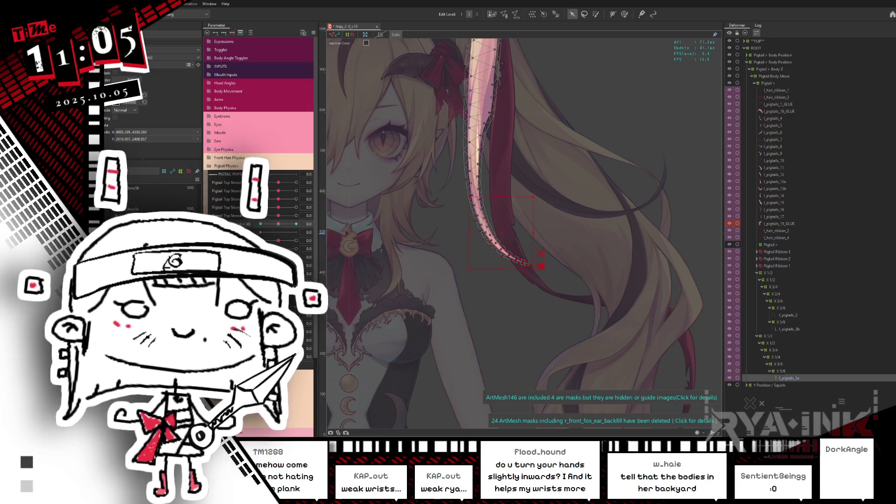
left_click(296, 224)
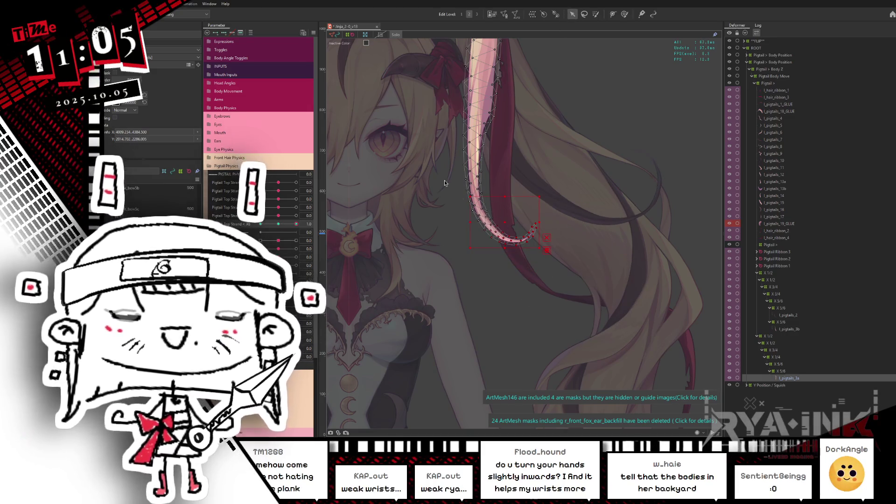
left_click(506, 224)
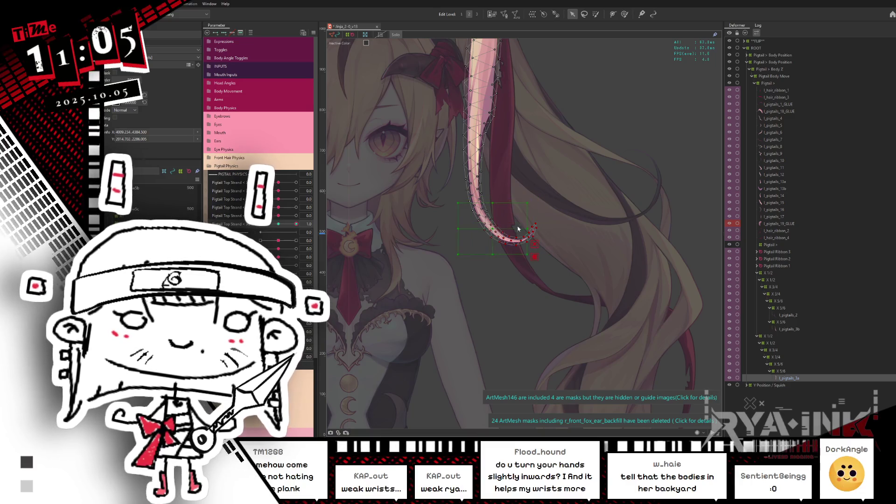
key("ctrl+h")
left_click(260, 224)
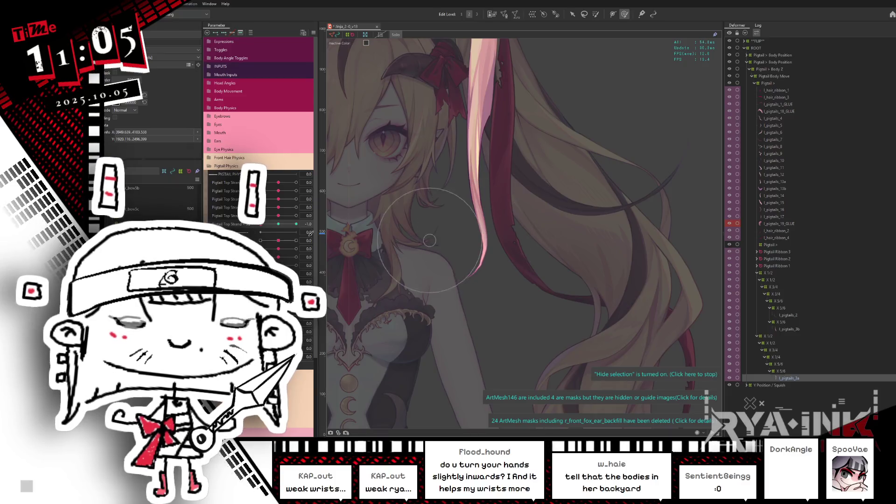
left_click_drag(276, 226, 334, 216)
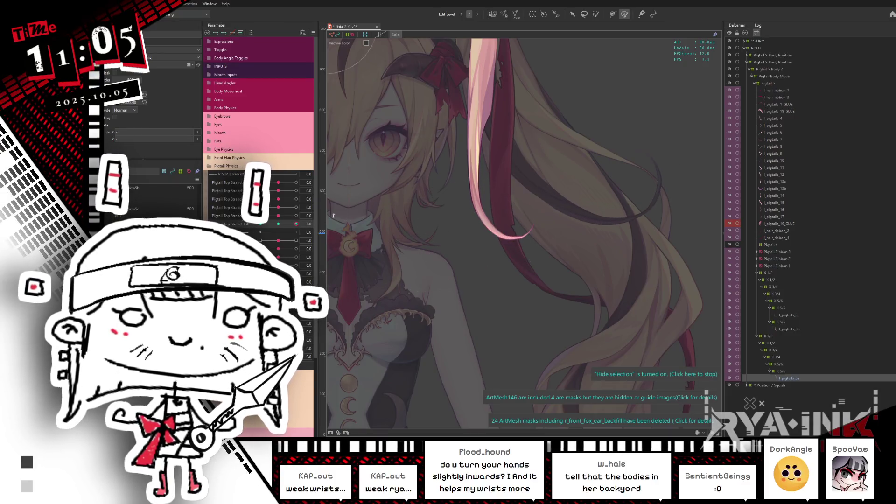
left_click_drag(472, 226, 507, 227)
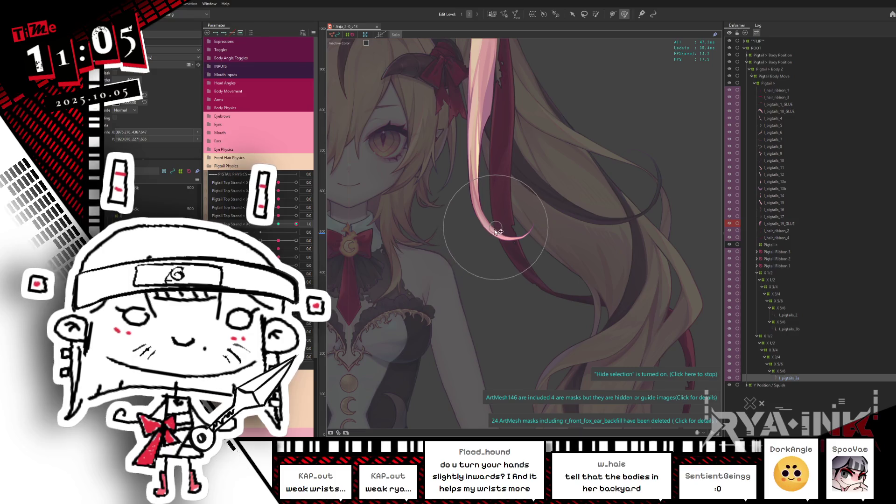
Scrub X6 between -1 and 1 to check the motion, then reset the strand parameters to 0
left_click(282, 225)
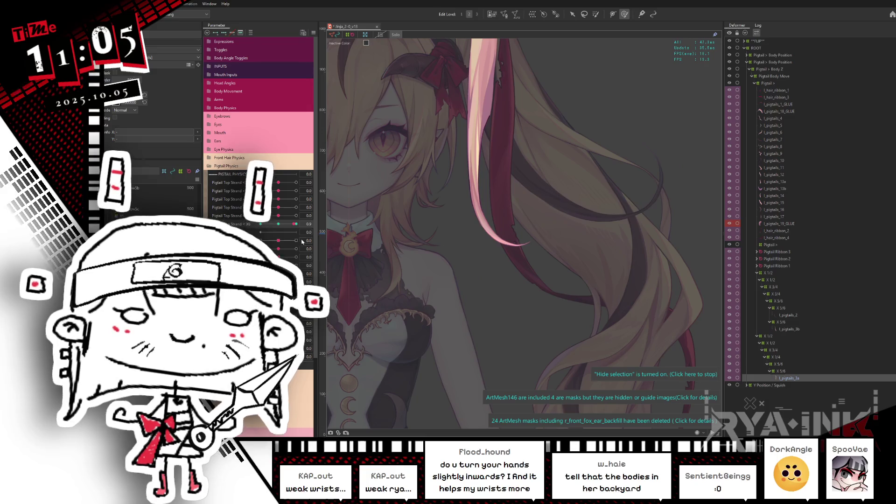
left_click_drag(296, 224, 278, 224)
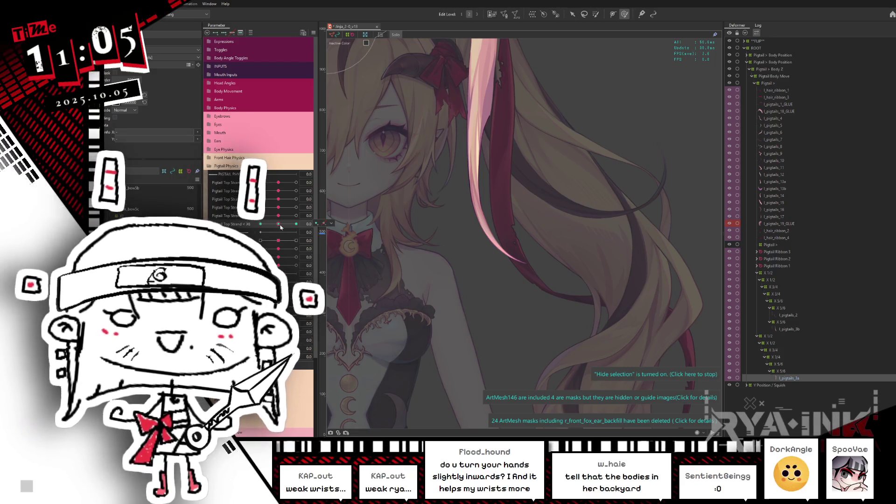
mouse_move(281, 228)
left_mouse_down()
mouse_move(254, 231)
mouse_move(299, 225)
left_mouse_up()
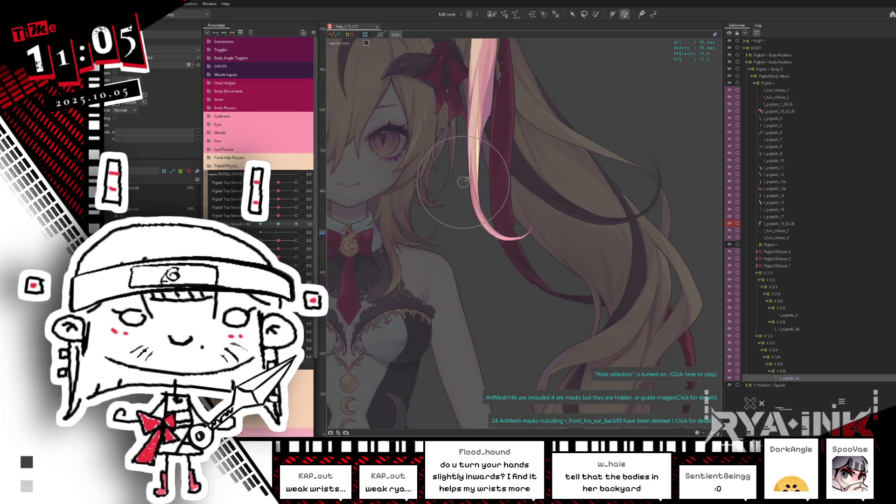
left_click_drag(296, 224, 260, 224)
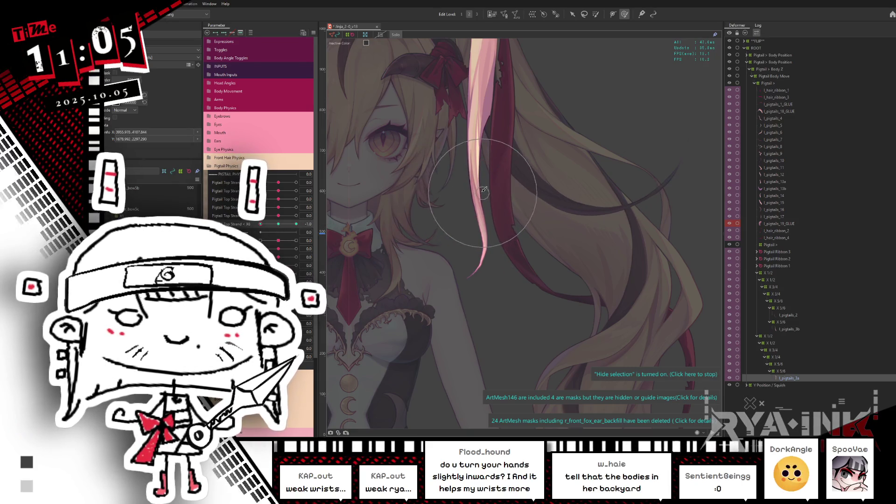
left_click(271, 225)
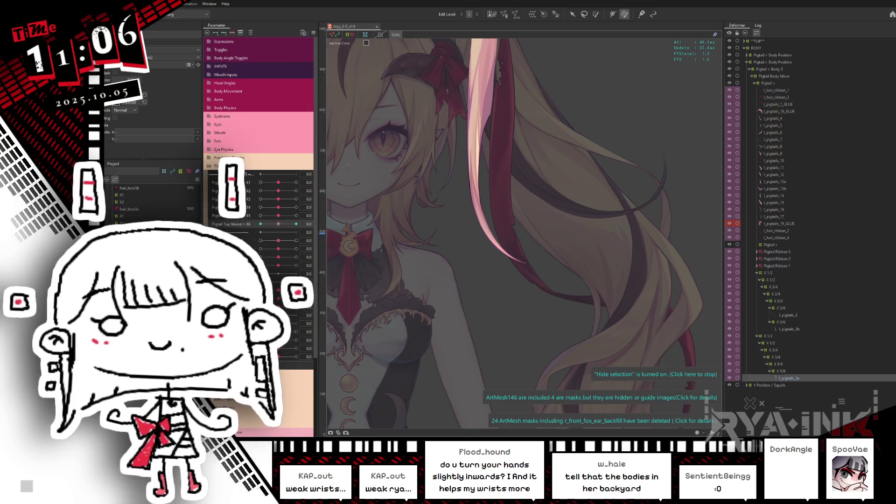
mouse_move(278, 224)
left_mouse_down()
mouse_move(311, 215)
mouse_move(297, 207)
mouse_move(313, 192)
left_mouse_up()
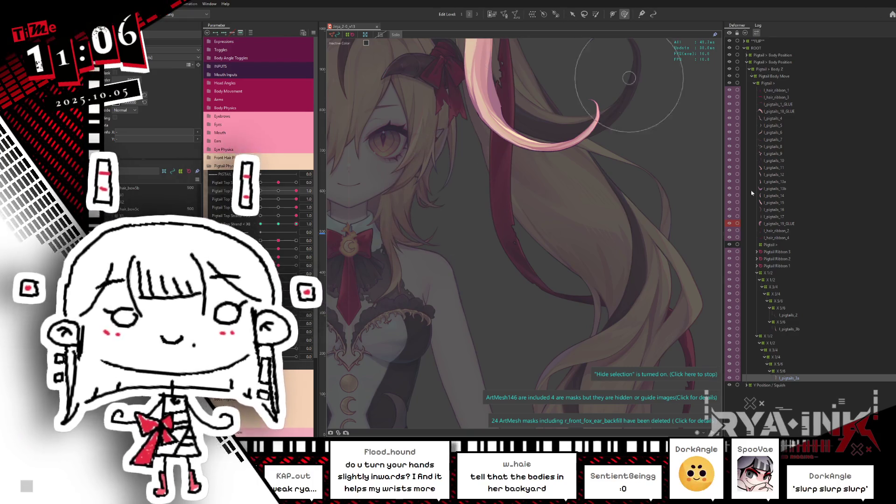
left_click(278, 191)
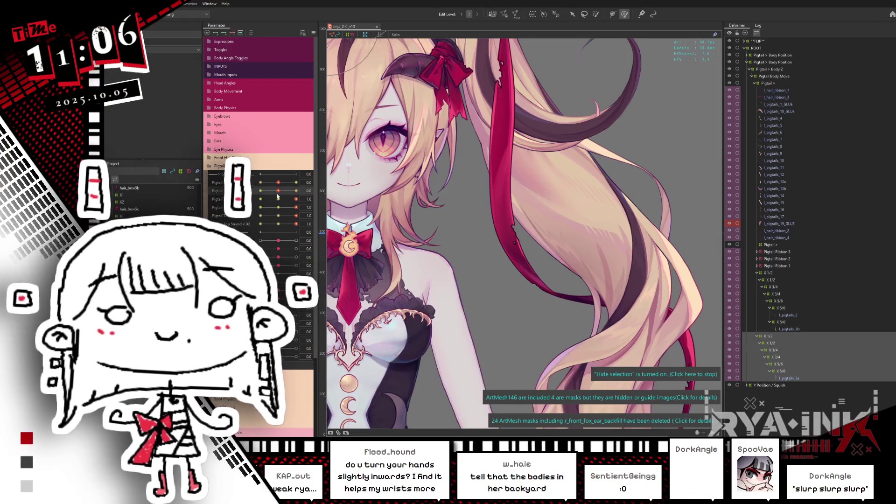
Reset the four remaining Pigtail Top Strand parameters to 0
left_click(279, 199)
left_click(278, 207)
left_click(279, 216)
left_click(278, 224)
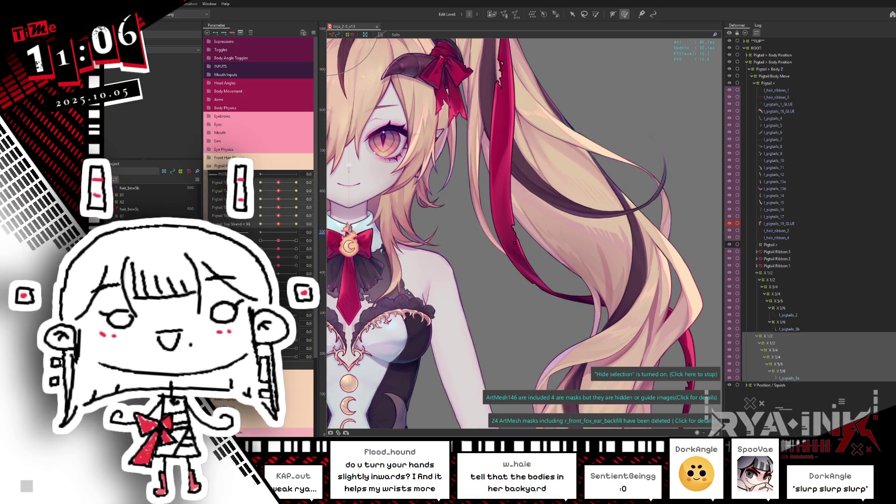
left_click(313, 33)
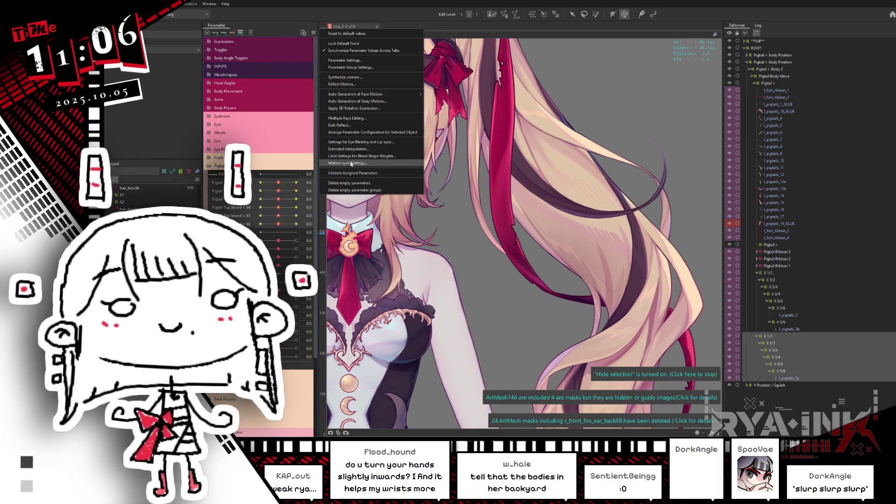
key("Escape")
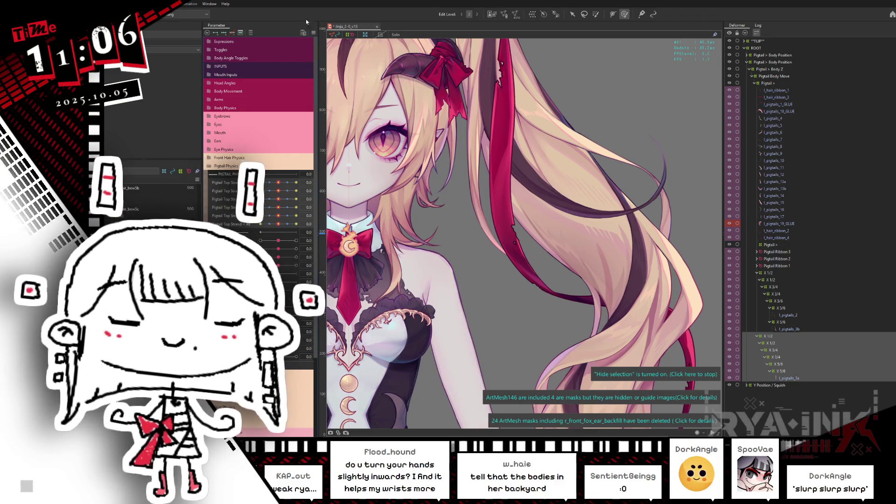
Preview the rigged model in the Viewer, then close it to return to the editor
key("ctrl+s")
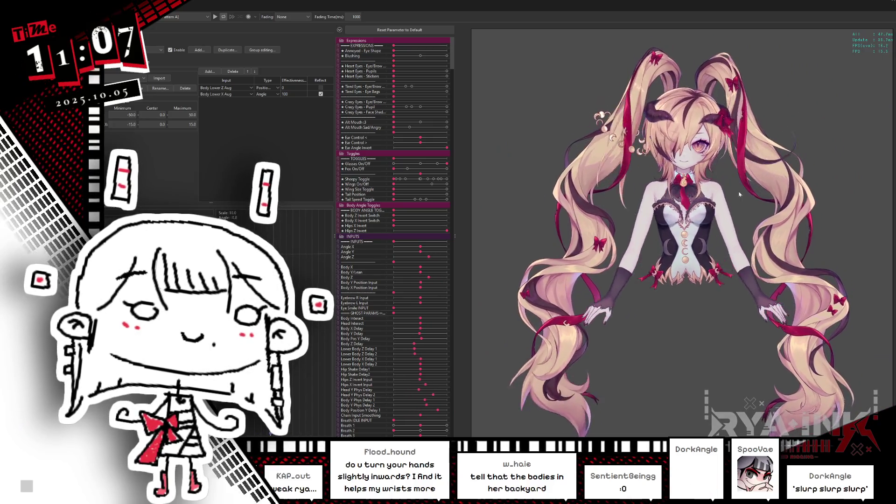
scroll(742, 117, "up", 3)
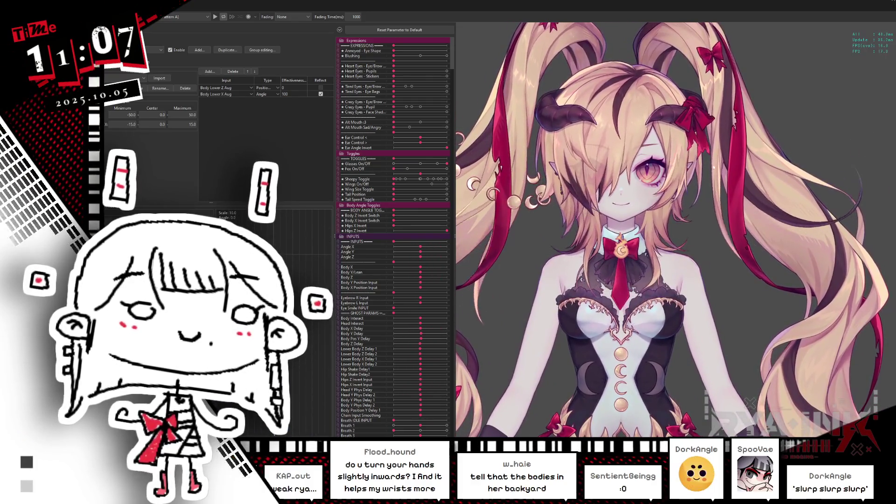
left_click(891, 1)
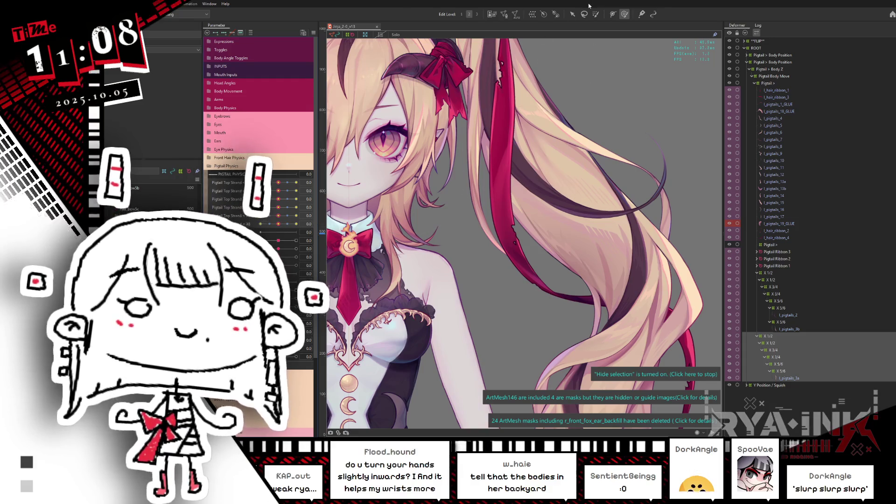
Reset the Pigtail Top Strand parameter back to 0
scroll(593, 88, "down", 5)
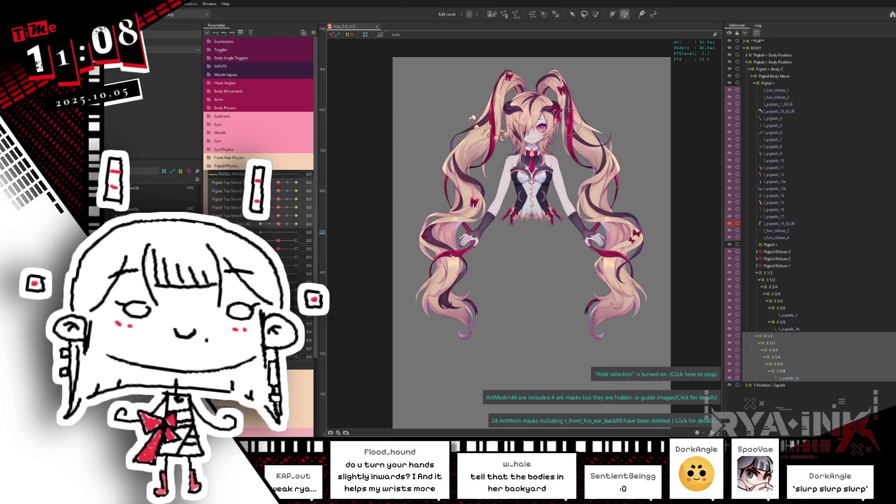
scroll(535, 312, "up", 2)
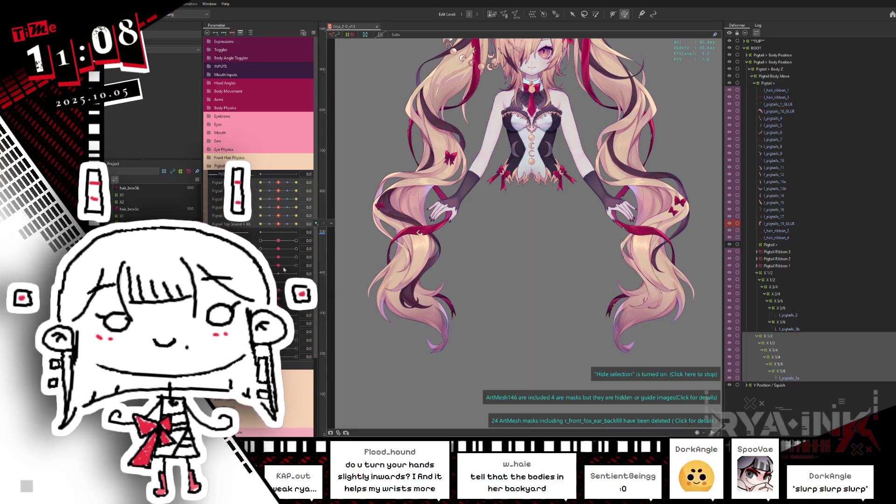
left_click(278, 224)
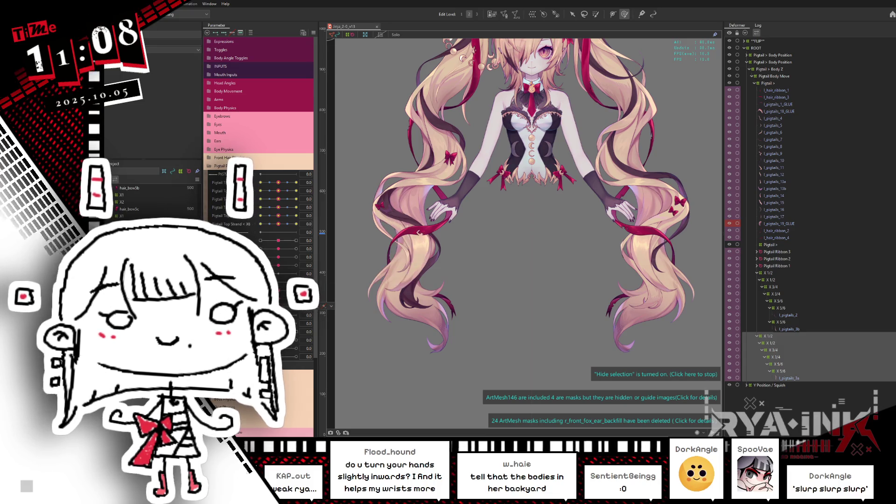
Collapse both nested X 1/2 warp deformer branches so each shows as a single row
left_click(650, 297)
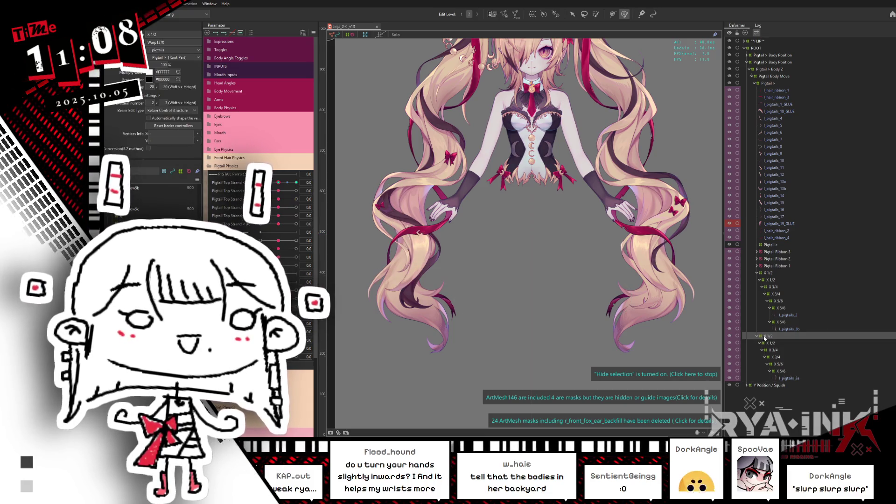
left_click(757, 336)
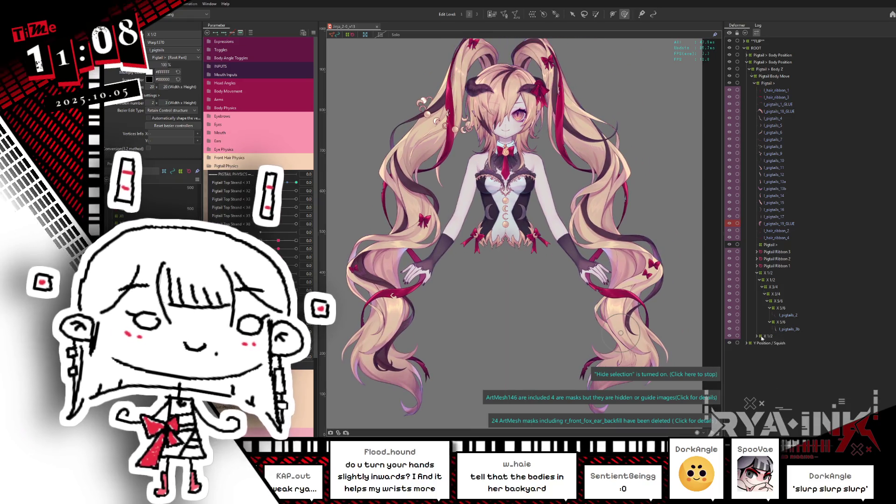
left_click(757, 273)
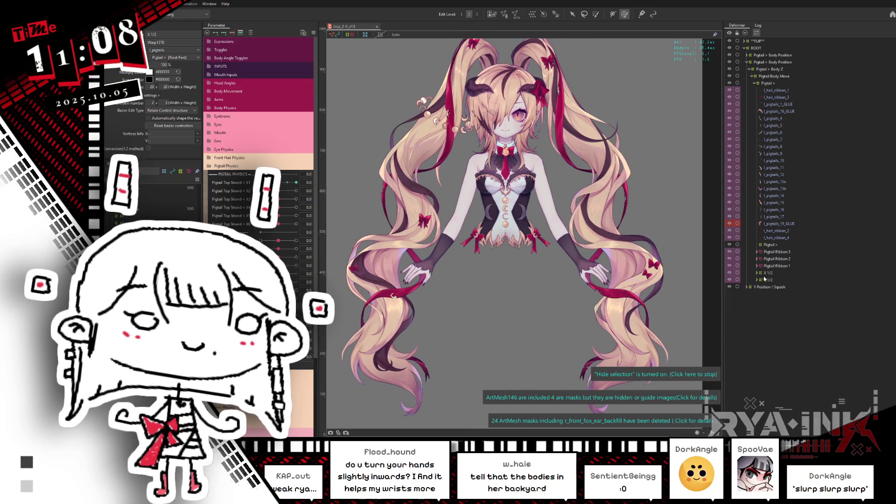
left_click(413, 282)
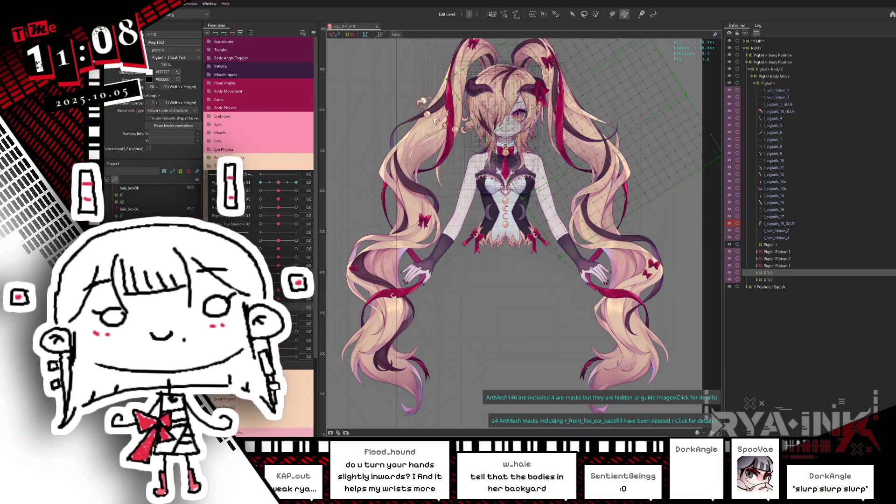
type("Top Strand 1 -")
key("Return")
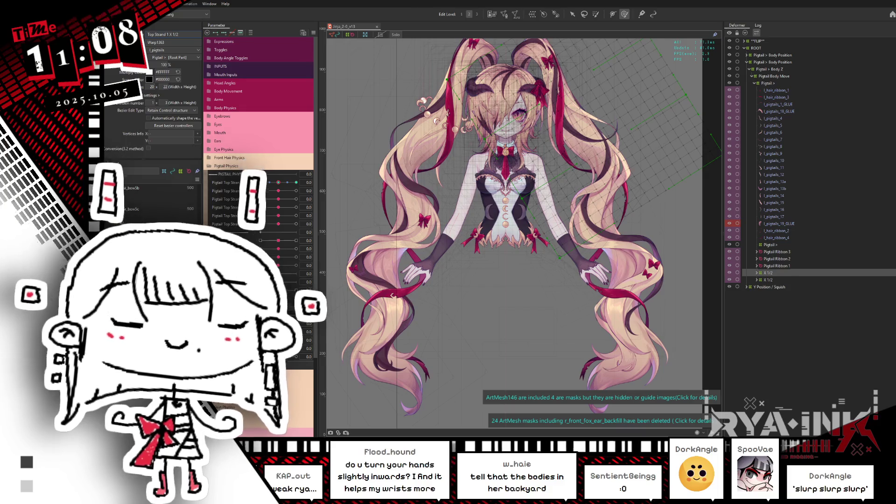
Rename the second X 1/2 warp deformer to 'Top Strand 2 - X 1/2'
left_click(769, 279)
double_click(156, 34)
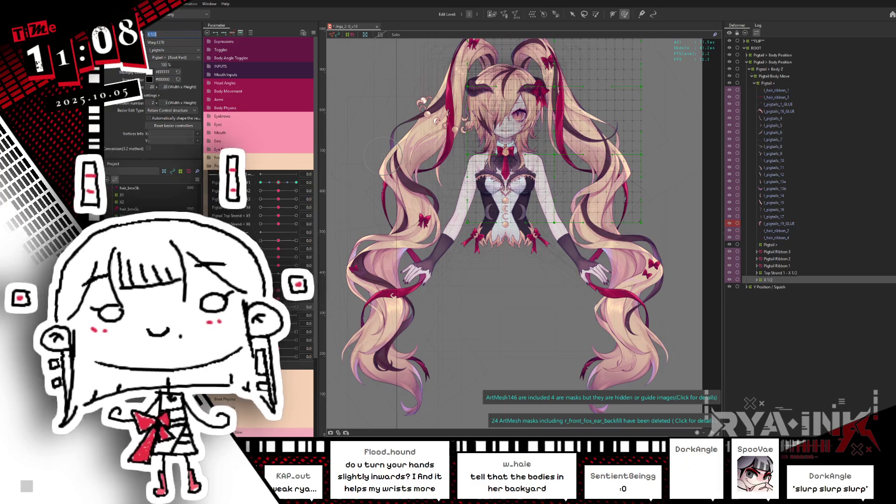
type("Top Strand 2")
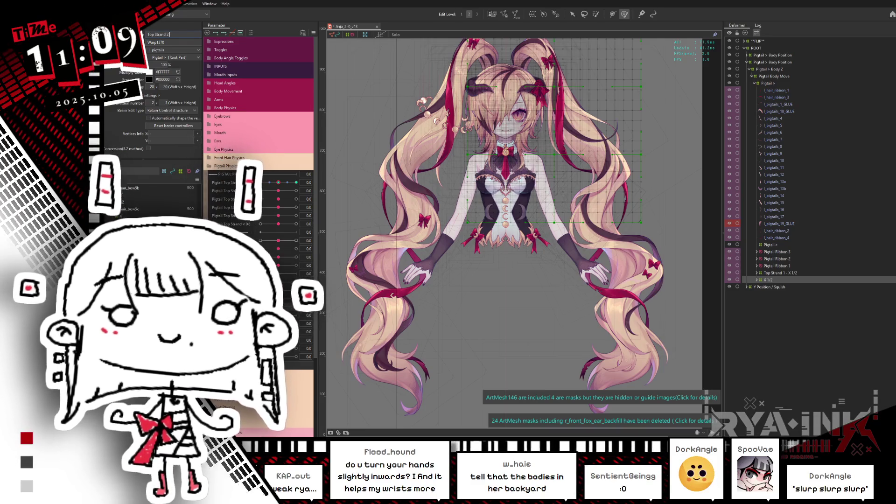
type(" - X")
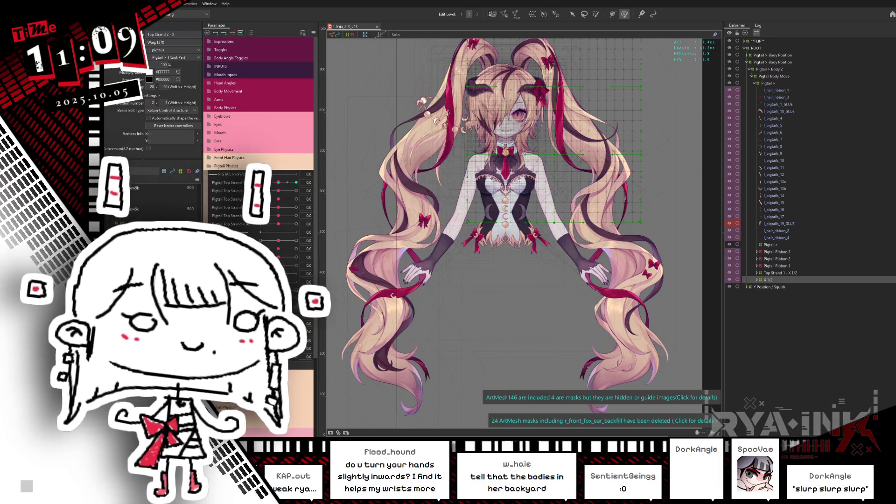
type(" 1/2")
key("Return")
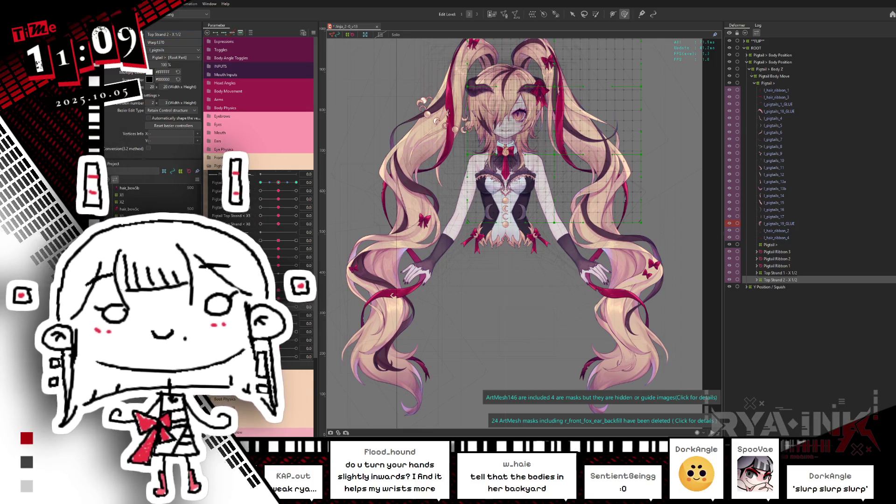
Select the Pigtail Ribbon 1 deformer and expand Top Strand 1 - X 1/2 to see its contents
left_click(776, 266)
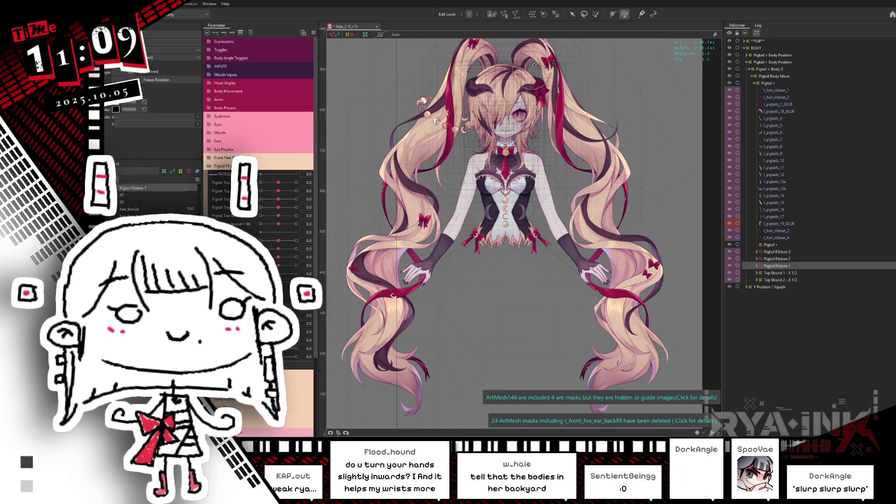
scroll(537, 140, "up", 2)
scroll(532, 159, "up", 2)
scroll(527, 174, "up", 2)
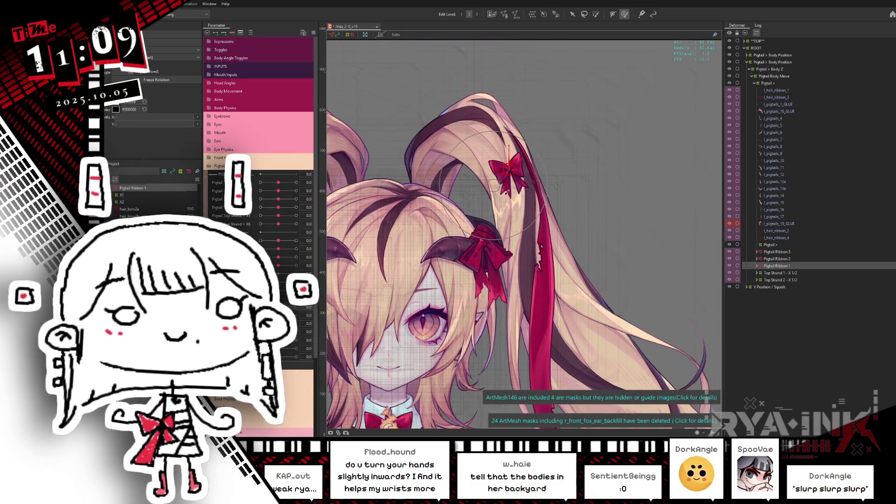
scroll(510, 184, "up", 3)
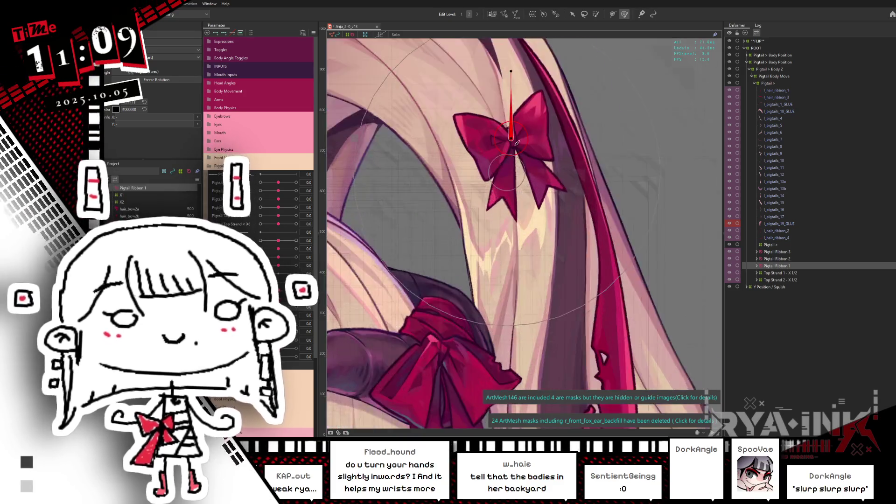
scroll(516, 149, "up", 2)
scroll(528, 125, "down", 3)
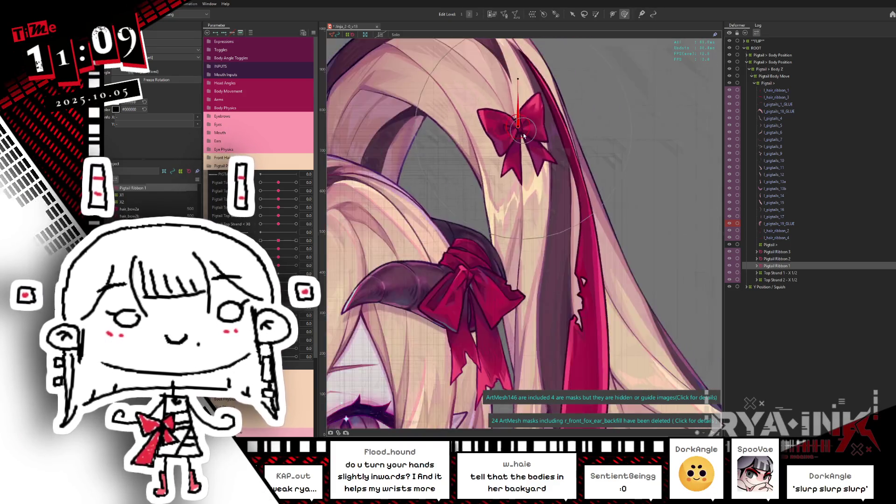
scroll(528, 125, "down", 1)
left_click(788, 274)
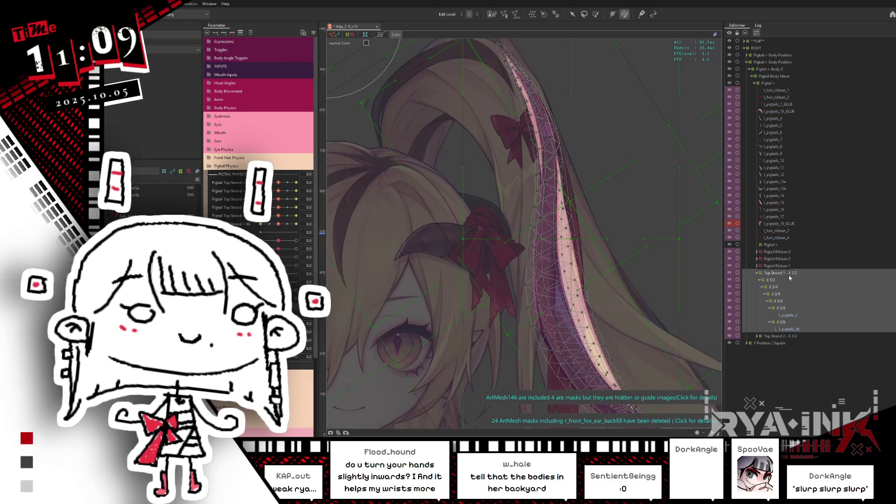
Expand Top Strand 2 - X 1/2 and drag Pigtail Ribbon 1 under its X 5/6 deformer
left_click(757, 273)
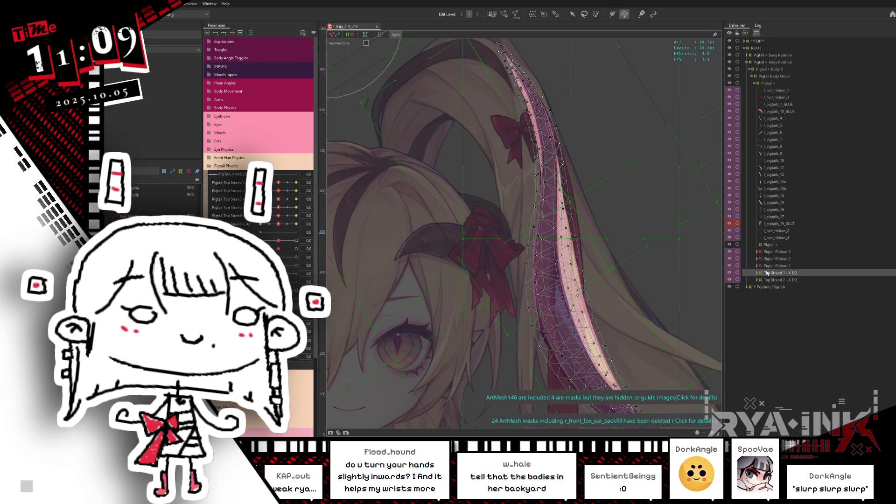
left_click(776, 266)
right_click(776, 281)
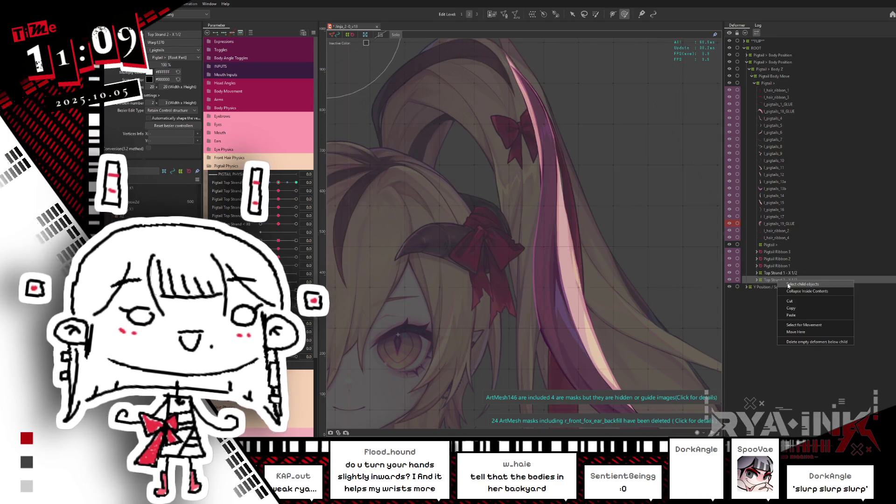
left_click(794, 287)
left_click_drag(777, 268, 776, 317)
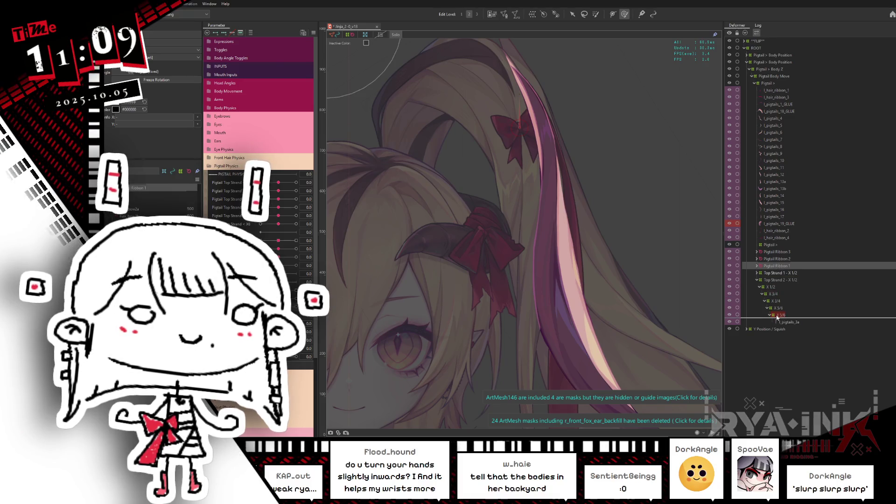
left_click_drag(767, 273, 760, 270)
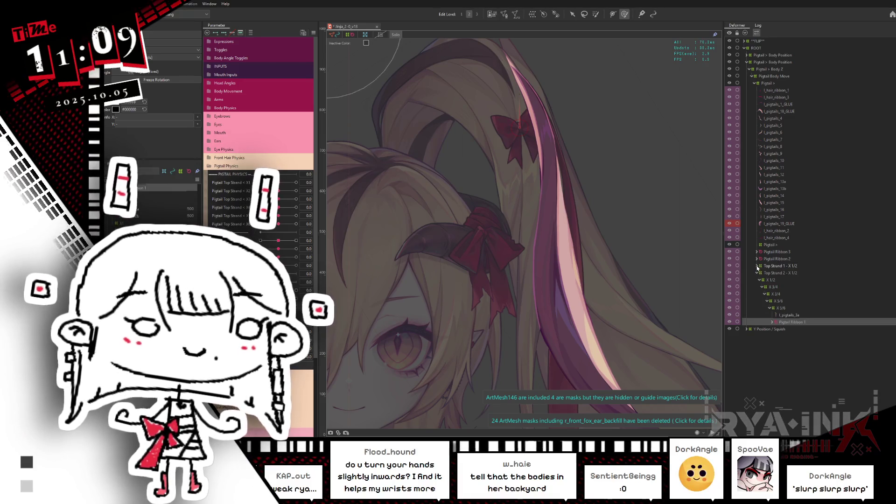
left_click(758, 266)
left_click(757, 266)
left_click(793, 322)
scroll(592, 266, "down", 5)
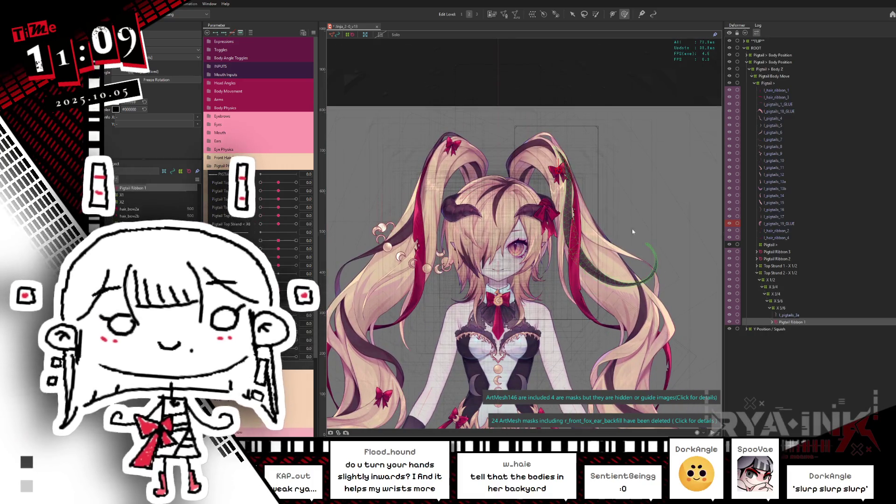
key("alt+Tab")
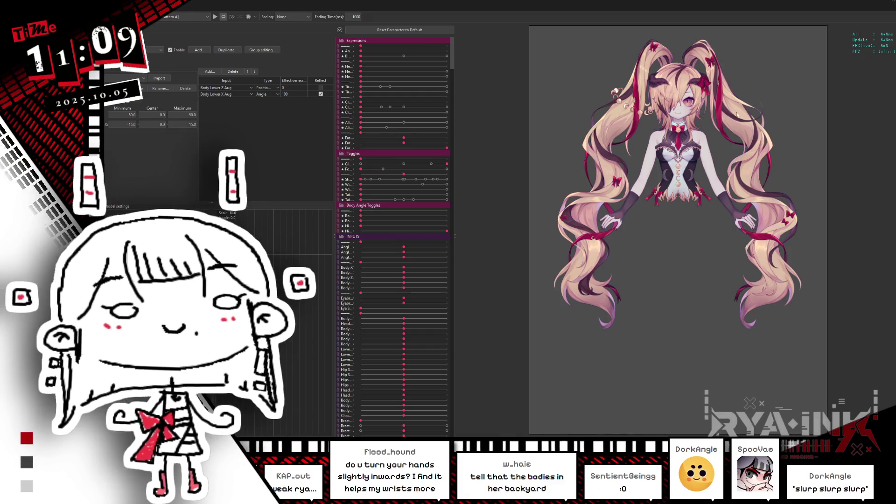
scroll(740, 57, "up", 5)
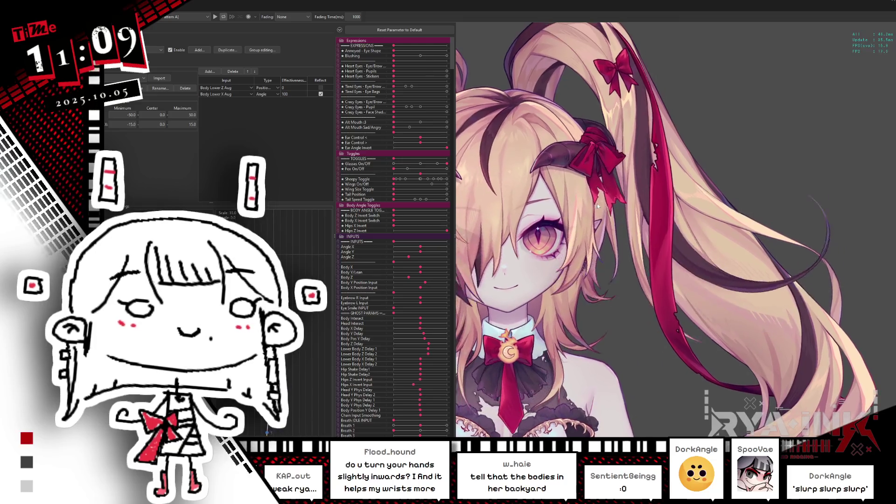
scroll(817, 156, "down", 5)
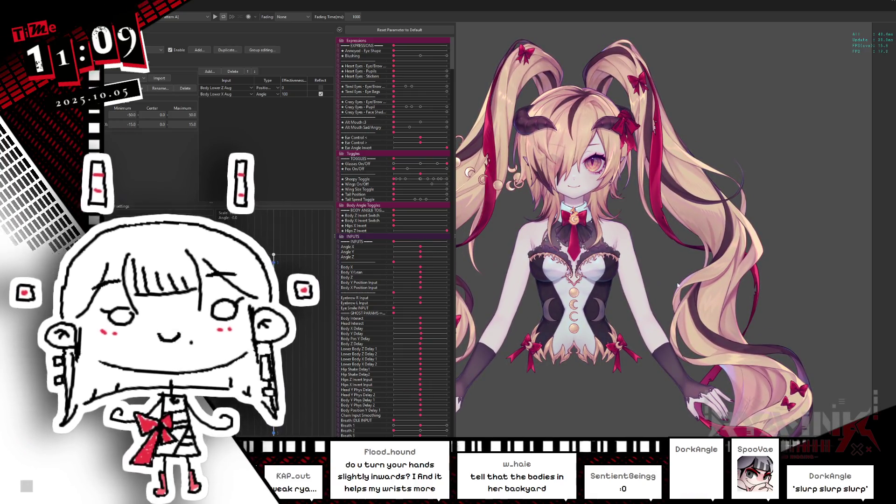
scroll(663, 302, "down", 3)
scroll(691, 316, "down", 3)
scroll(691, 315, "up", 3)
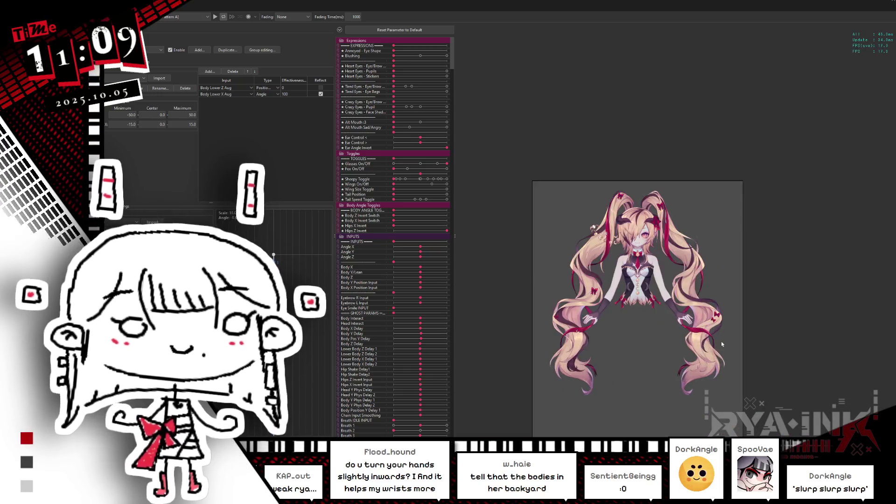
scroll(722, 341, "up", 3)
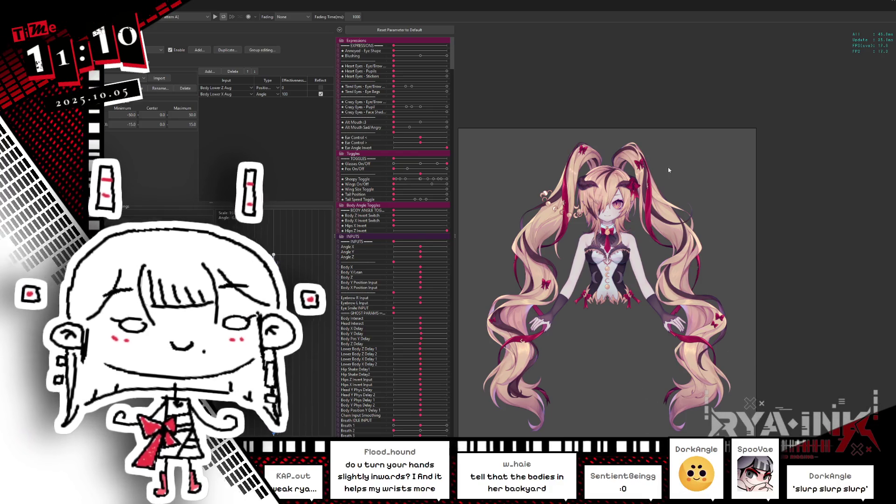
scroll(669, 170, "up", 2)
left_click_drag(670, 169, 612, 232)
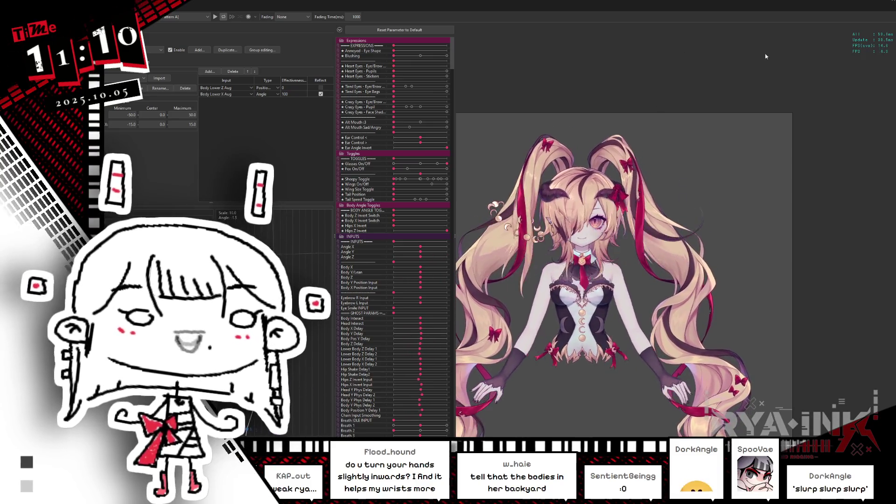
left_click(788, 1)
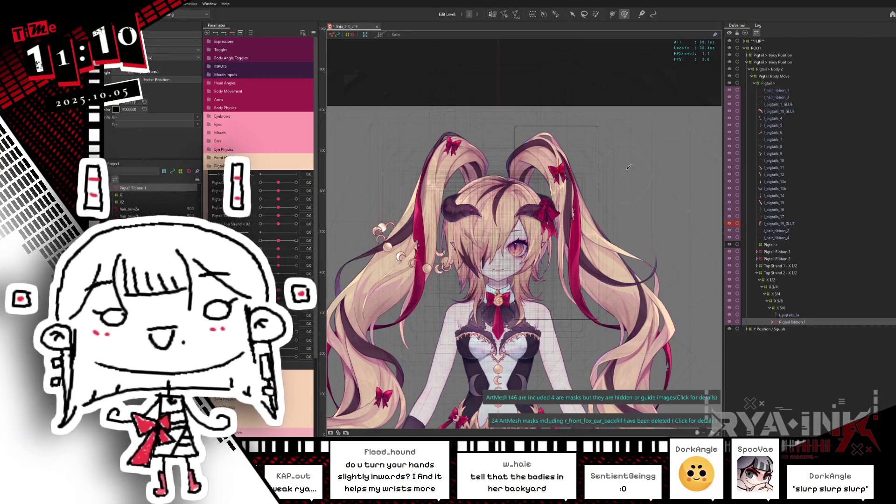
Collapse the Top Strand 2 - X 1/2 branch in the Deformer panel
key("ctrl+s")
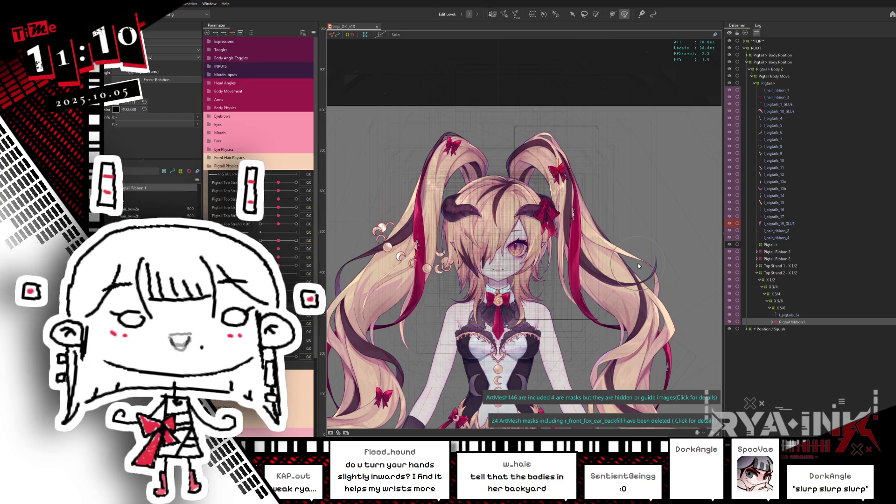
scroll(580, 189, "down", 3)
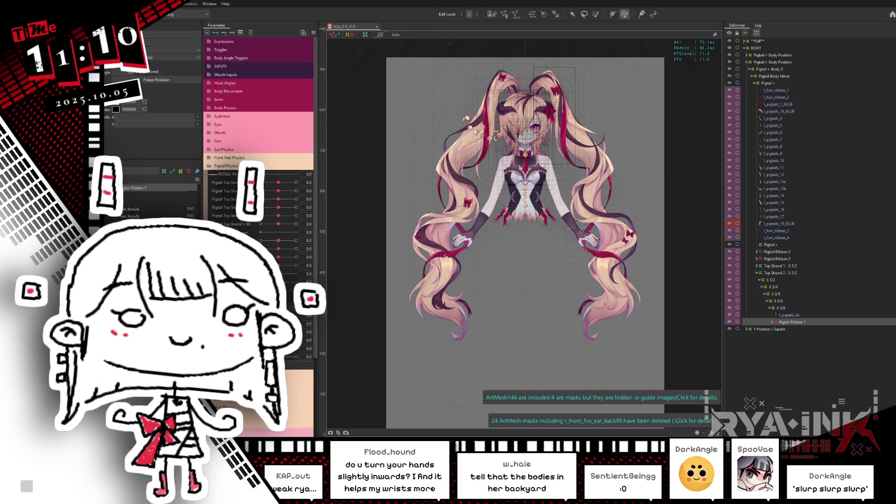
scroll(534, 132, "up", 2)
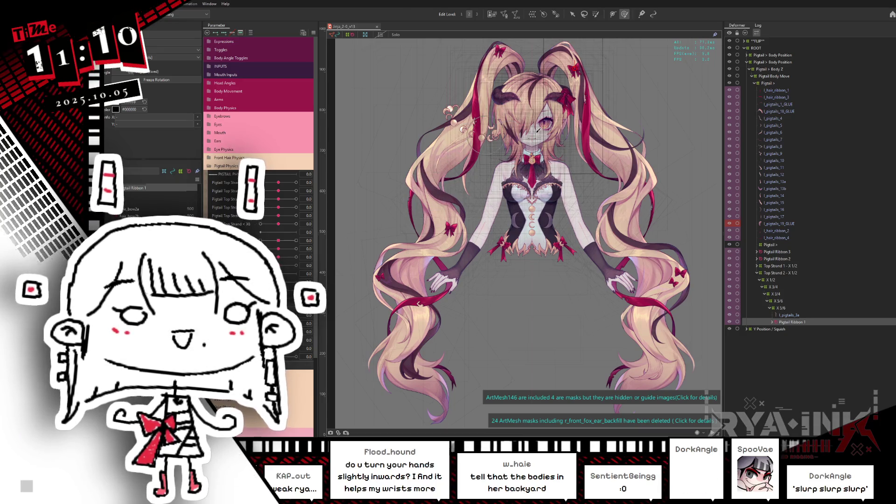
scroll(628, 111, "up", 1)
scroll(628, 111, "up", 1)
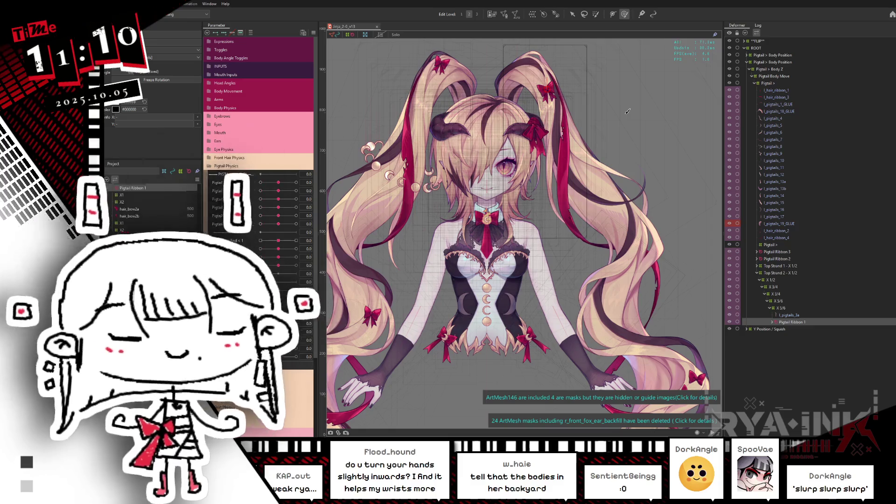
left_click(756, 273)
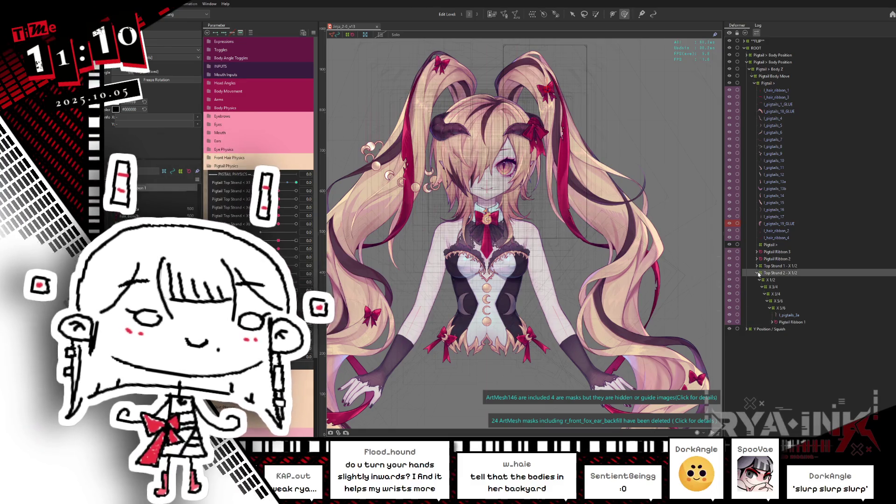
left_click(756, 273)
Select the Pigtail > warp deformer and filter the parameters to Head X/Y/Z Aug
left_click(770, 246)
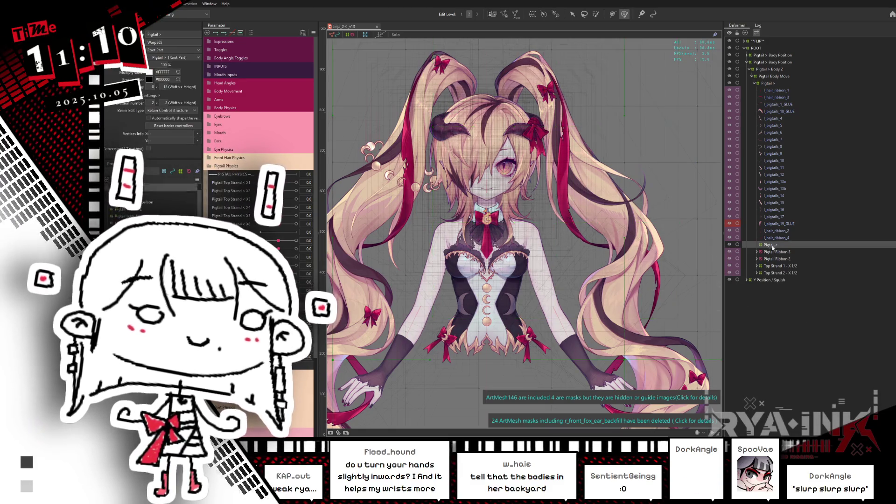
left_click(252, 34)
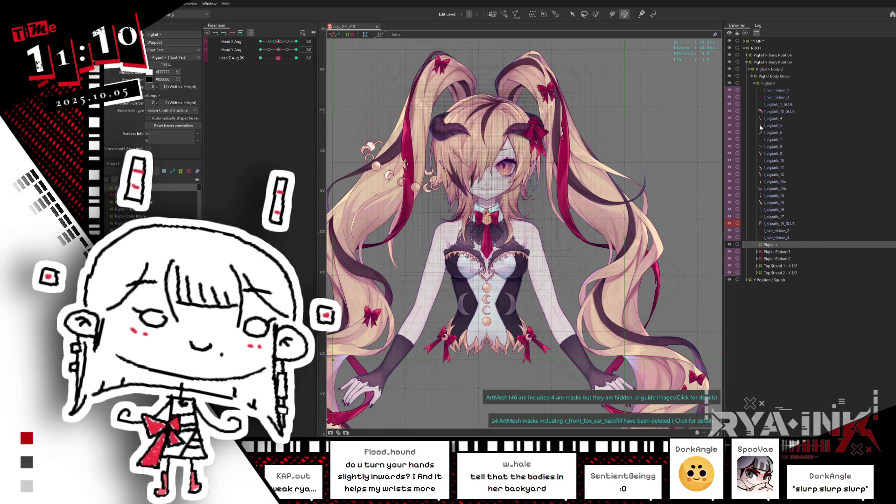
left_click(782, 93)
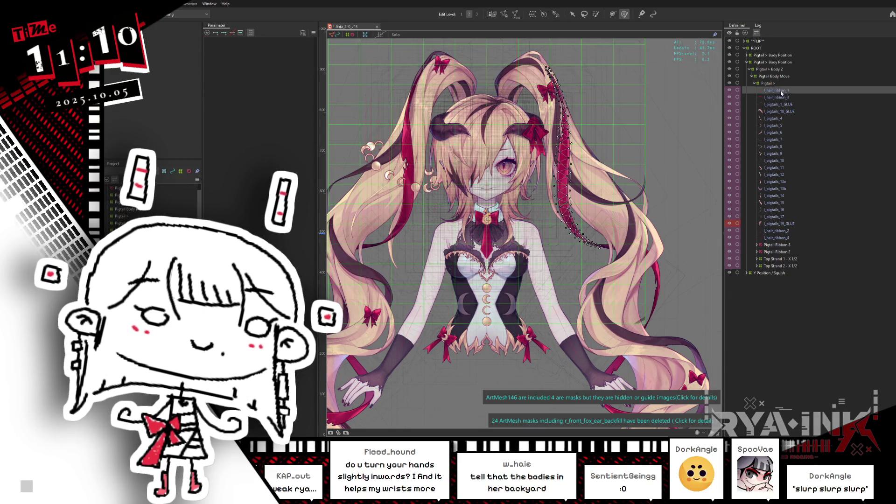
View the l_hair_ribbon_1, l_hair_ribbon_3 and l_hair_ribbon_2 meshes each in isolation
key("b")
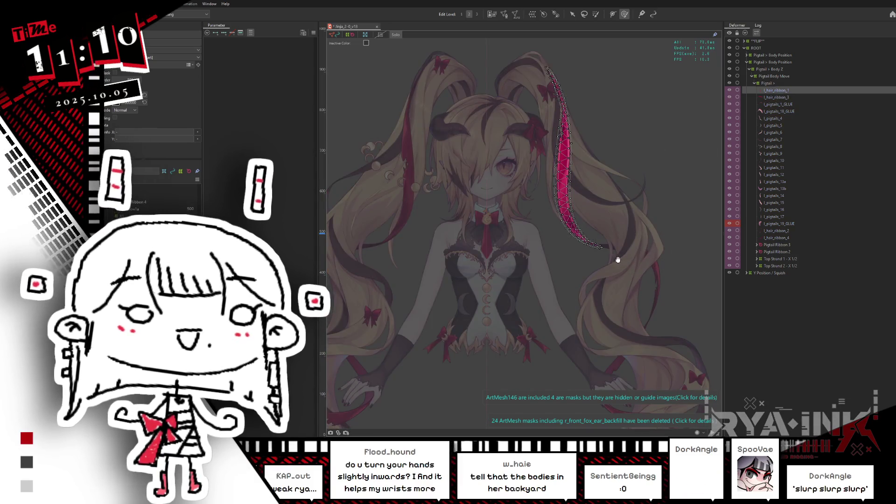
key("Escape")
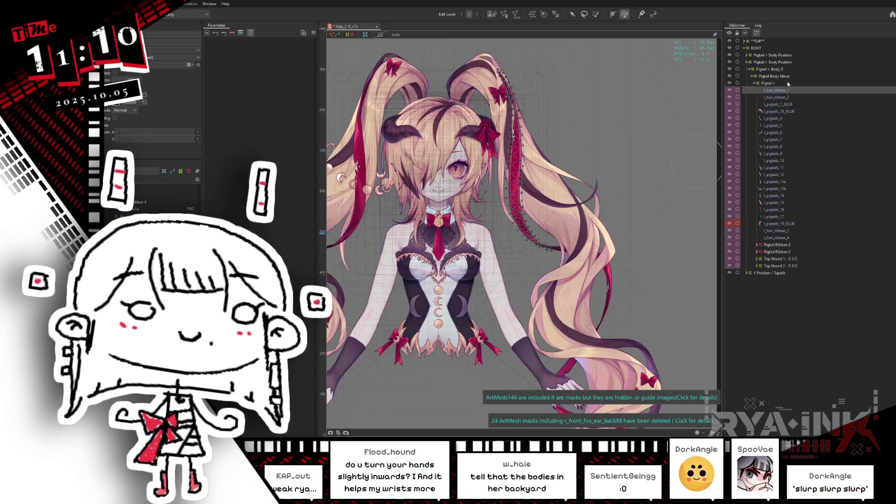
left_click(783, 98)
key("b")
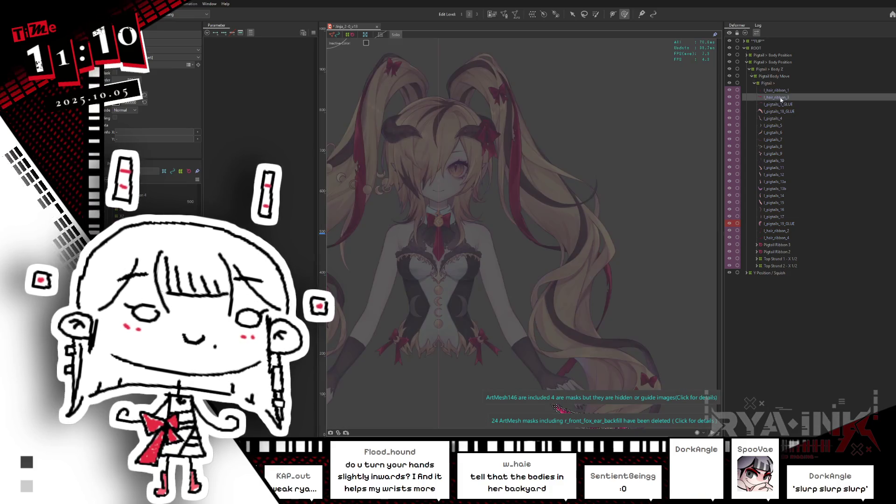
left_click(786, 91)
key("Escape")
left_click(789, 230)
key("b")
Centre the whole character in view and hide the selection overlays
left_click_drag(652, 268, 618, 150)
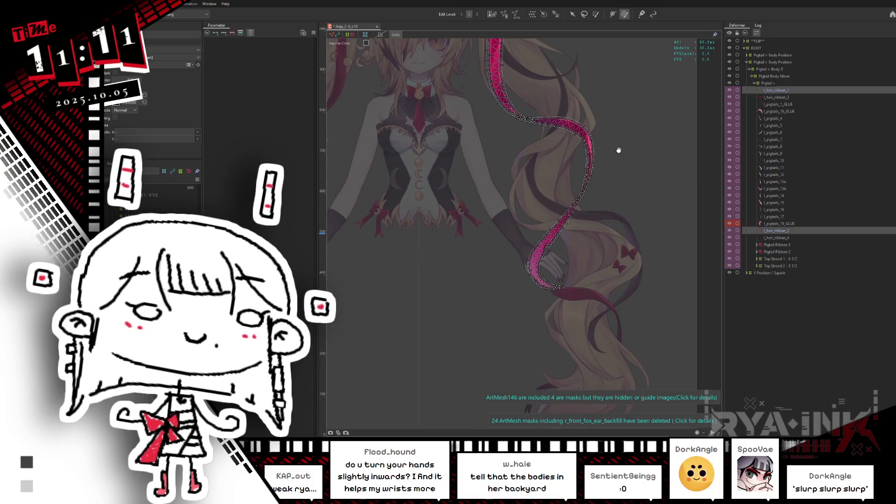
scroll(619, 150, "down", 3)
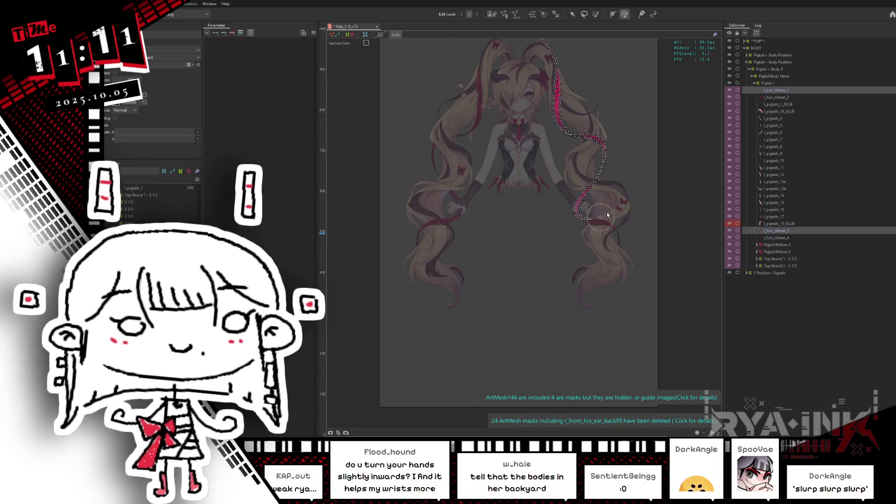
left_click_drag(614, 146, 612, 185)
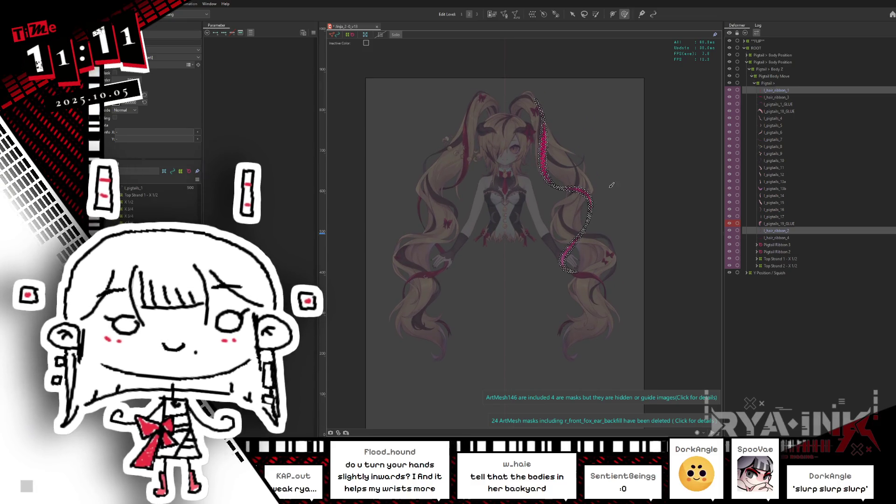
left_click(787, 92)
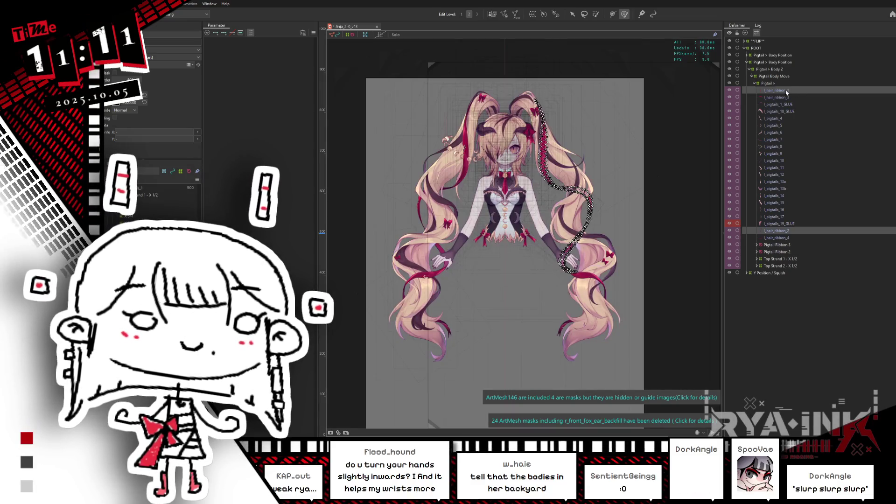
key("ctrl+h")
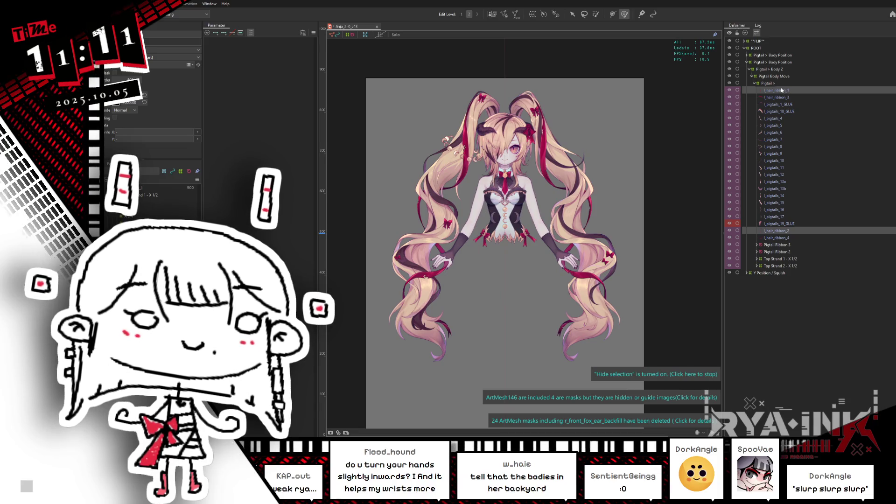
scroll(537, 137, "up", 2)
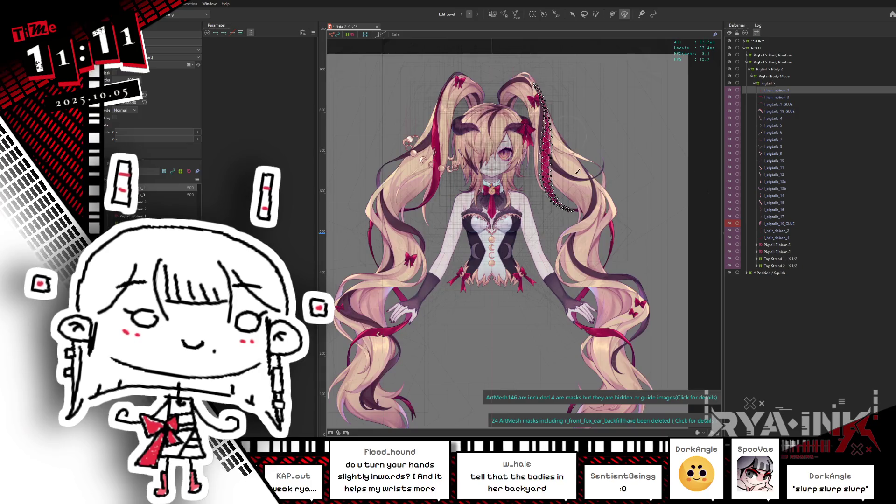
left_click(578, 171)
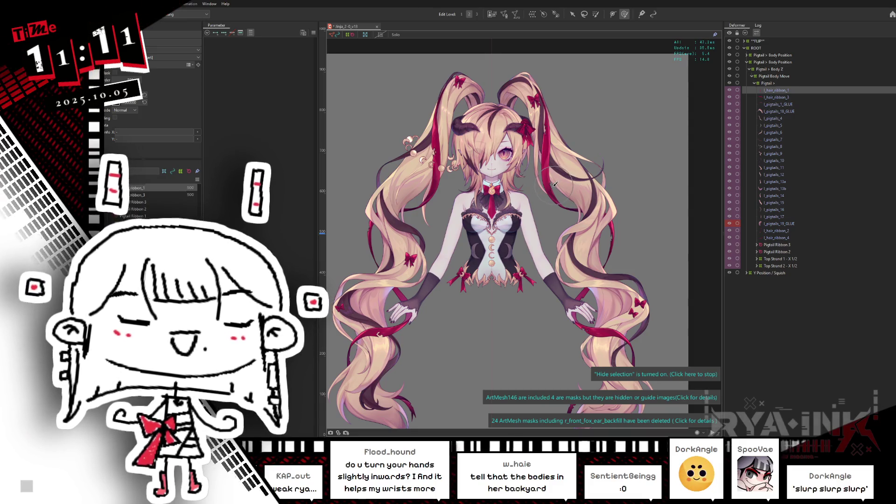
Create a warp deformer named 'X 5/6' around the l_hair_ribbon_1 mesh
left_click(532, 14)
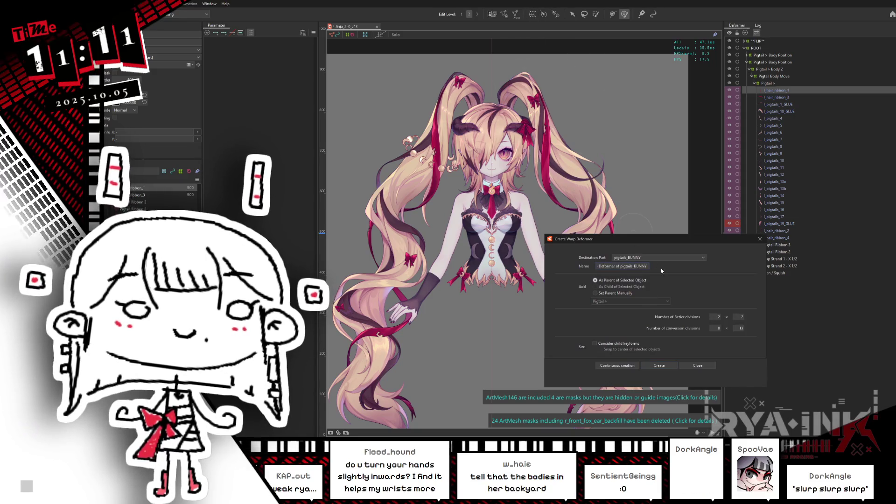
type("X")
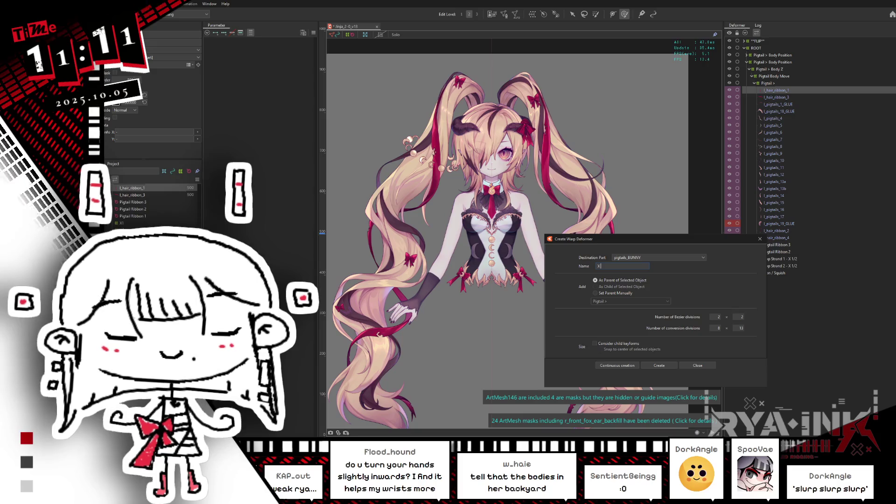
type(" 5/6")
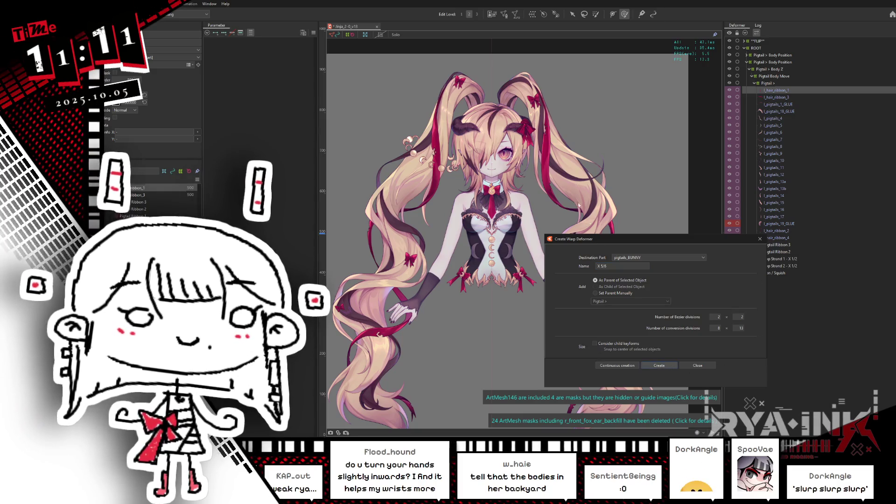
left_click(659, 365)
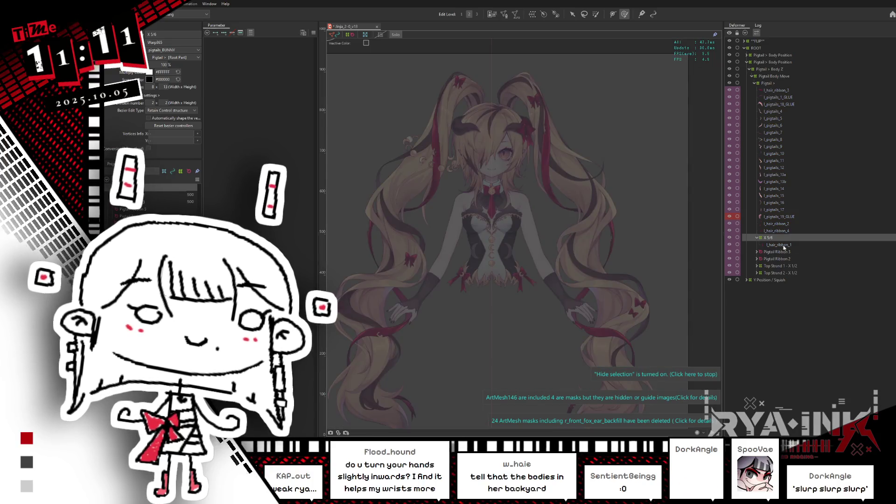
left_click(784, 246)
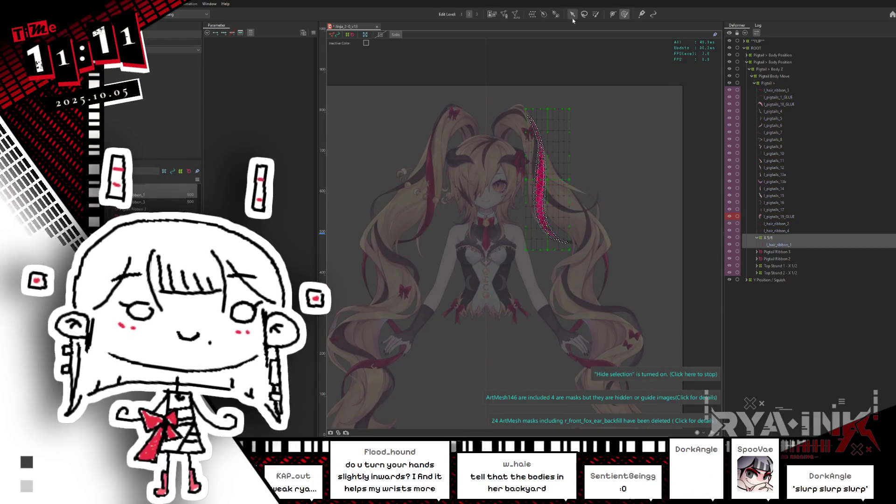
Tilt the X 5/6 warp grid counterclockwise and bend its middle leftward along the ribbon
left_click_drag(577, 179, 574, 175)
left_click(778, 238)
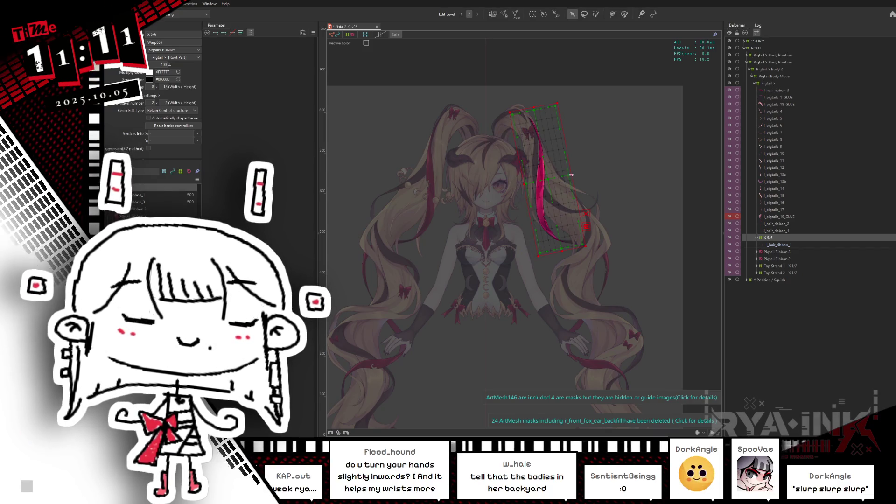
left_click_drag(562, 177, 537, 189)
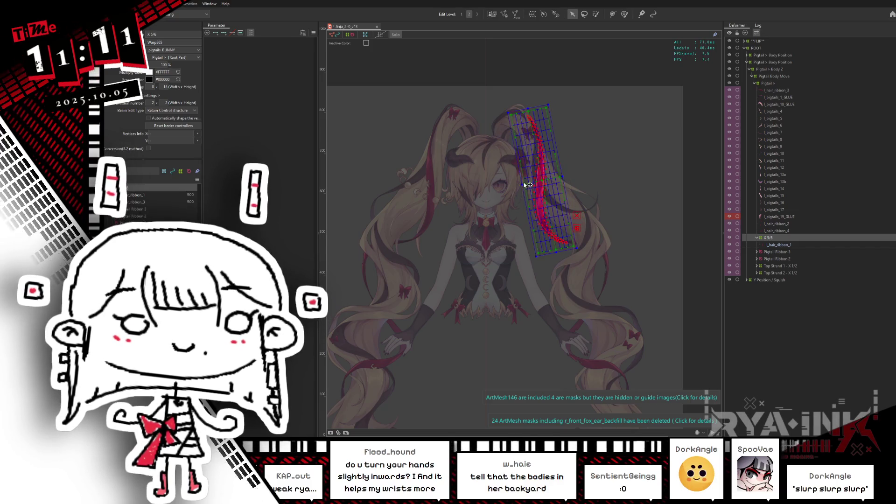
Set the X 5/6 warp grid's width divisions to 10
double_click(152, 86)
type("12")
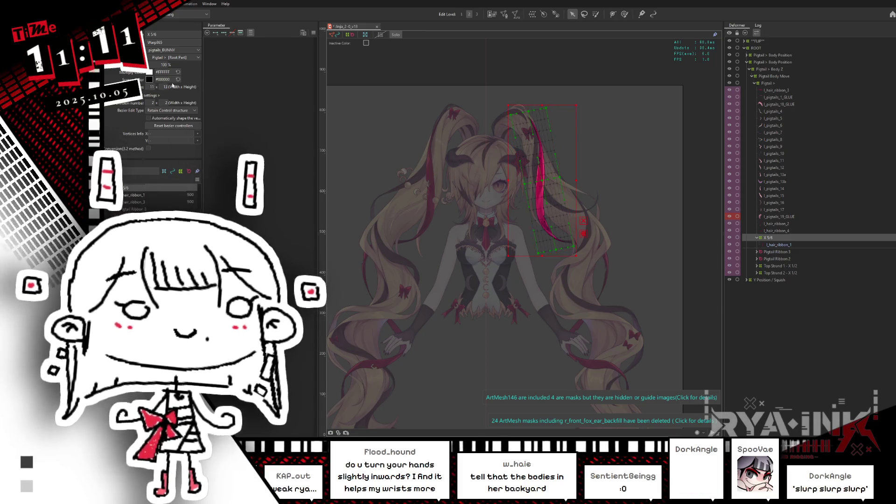
key("Return")
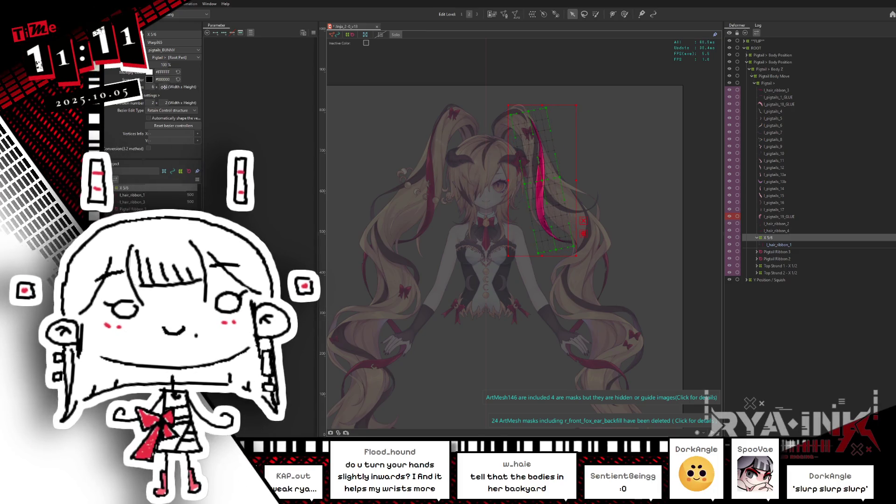
left_click_drag(164, 86, 197, 86)
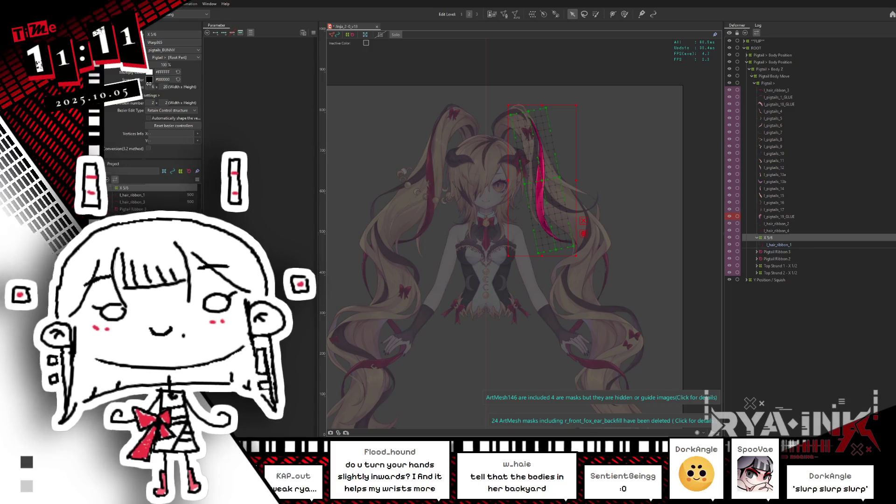
left_click_drag(163, 89, 172, 88)
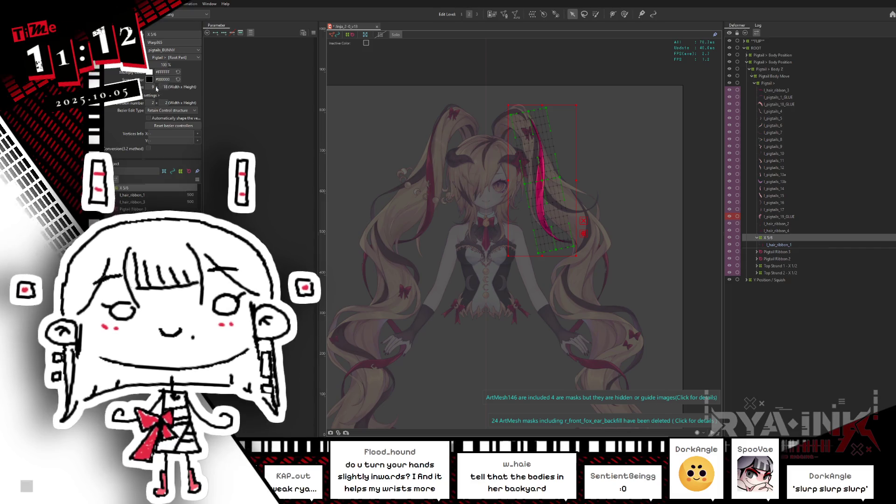
left_click_drag(156, 89, 163, 88)
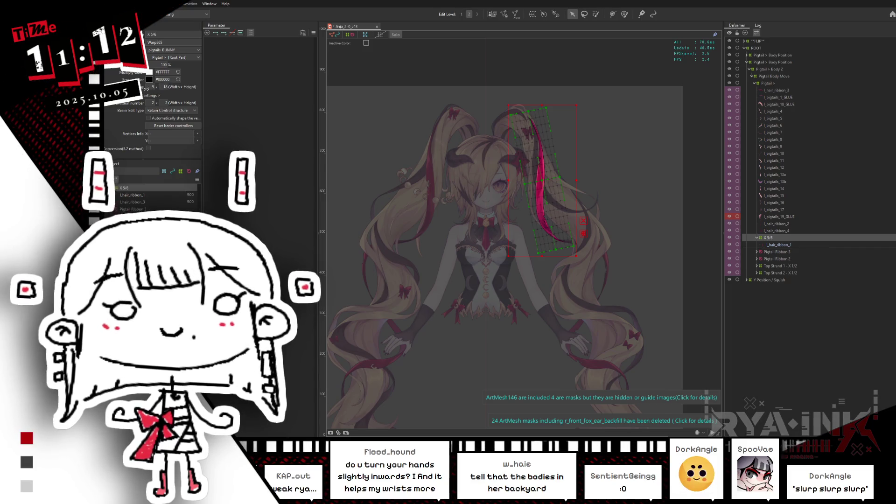
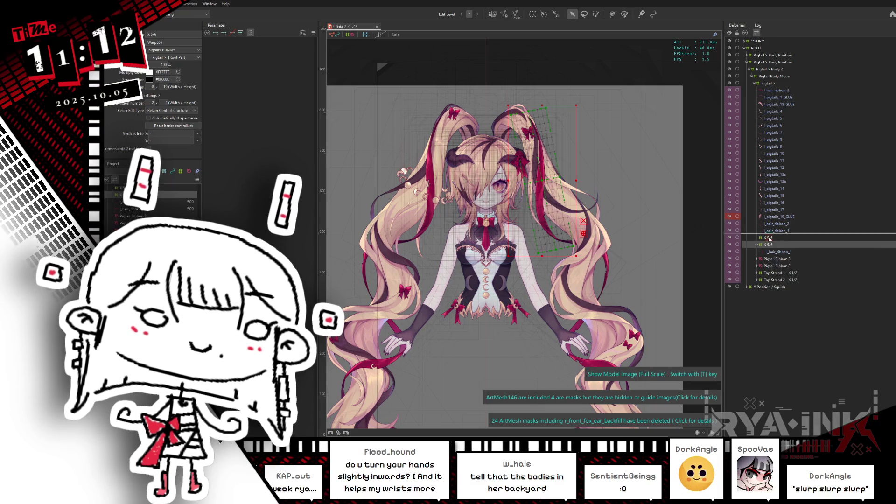
Parent one X 5/6 warp deformer under the other X 5/6, check the nesting, and reselect the parent
left_click_drag(769, 239, 772, 242)
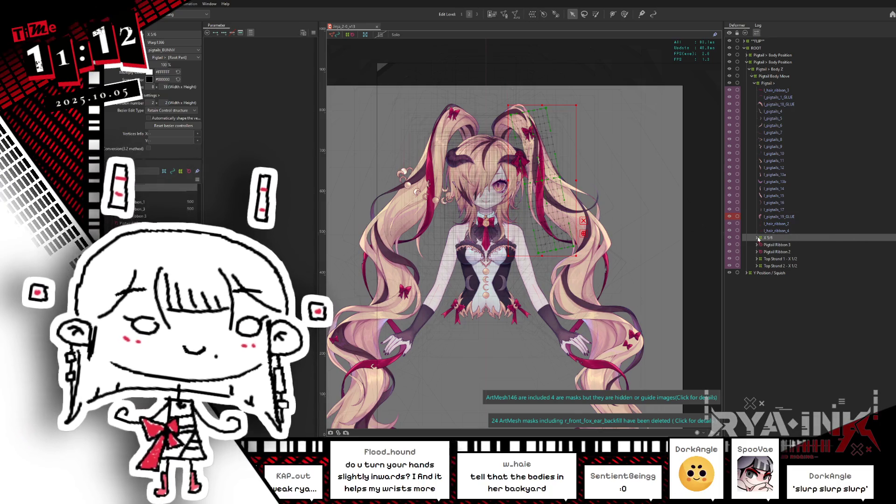
left_click(757, 239)
left_click(771, 246)
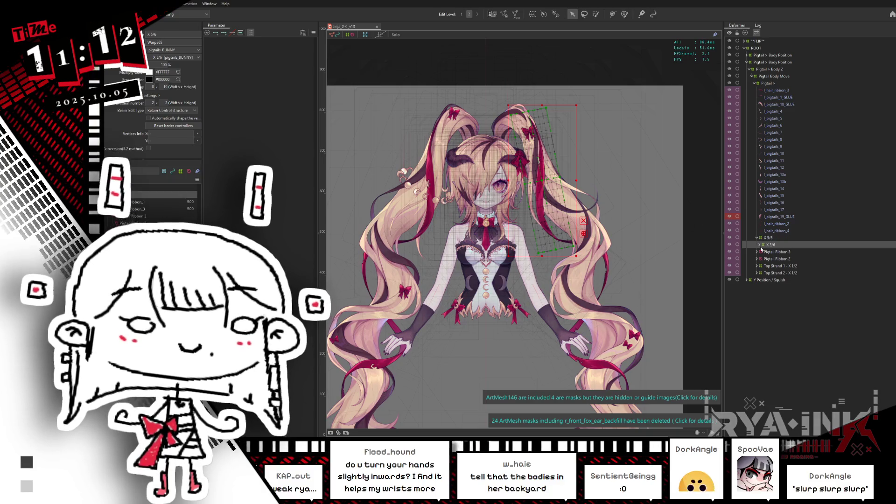
key("Left")
key("Left")
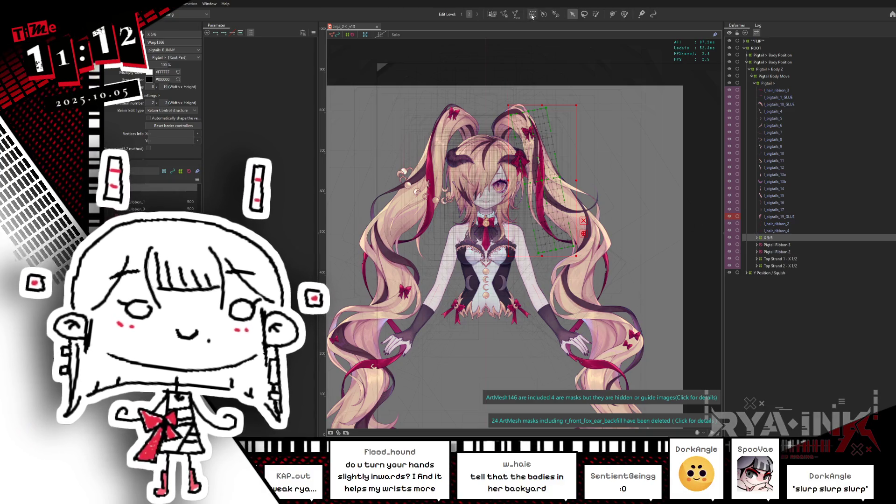
left_click(531, 15)
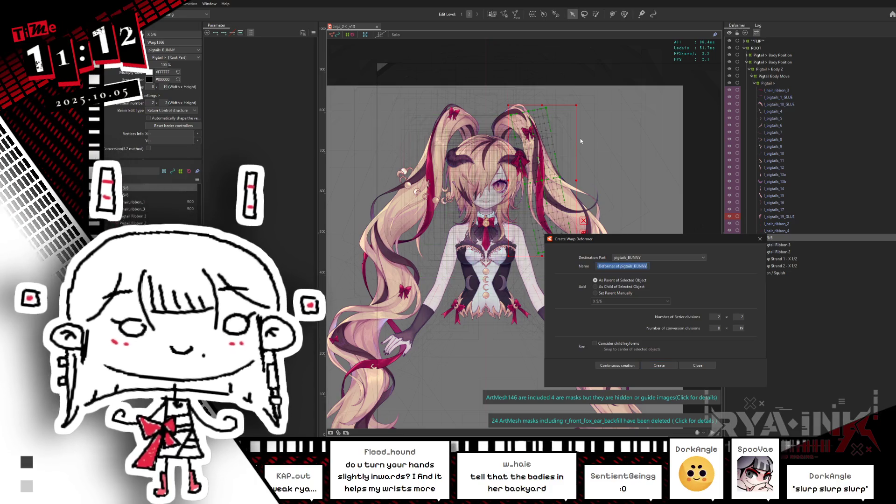
Create an X 3/4 warp deformer as parent of X 5/6 and rotate it along the pigtail
type("X 3/4")
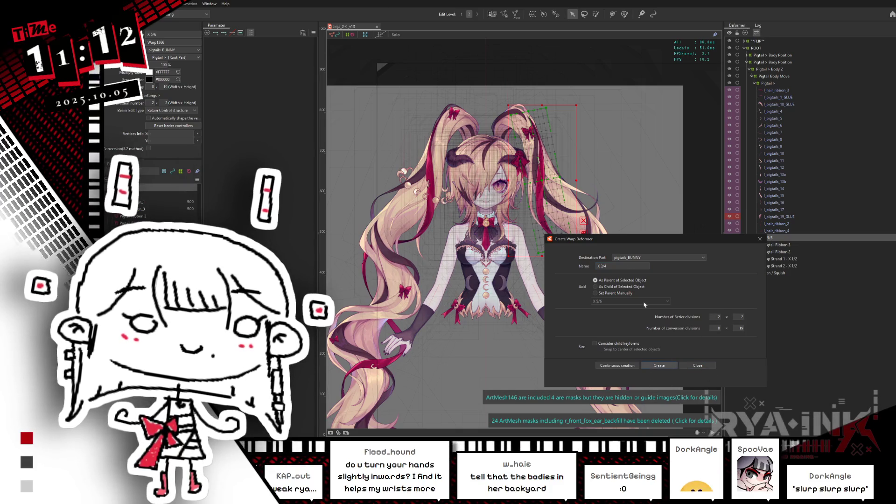
left_click(659, 366)
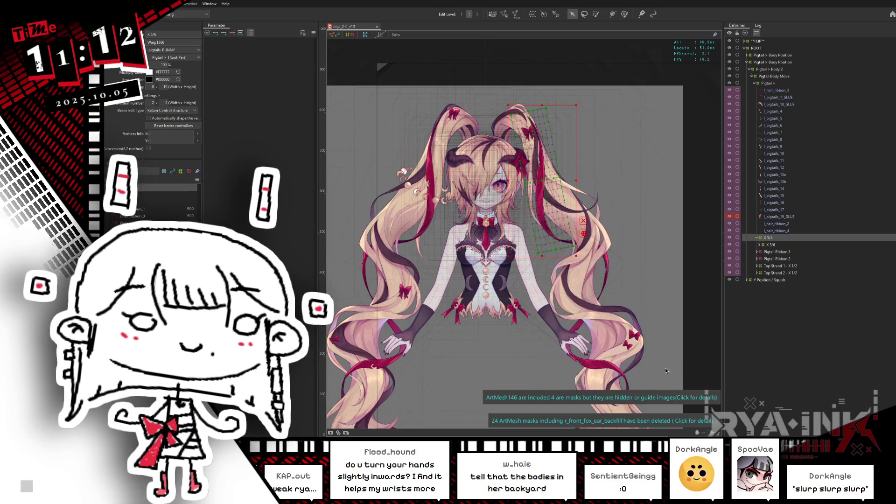
scroll(547, 152, "up", 2)
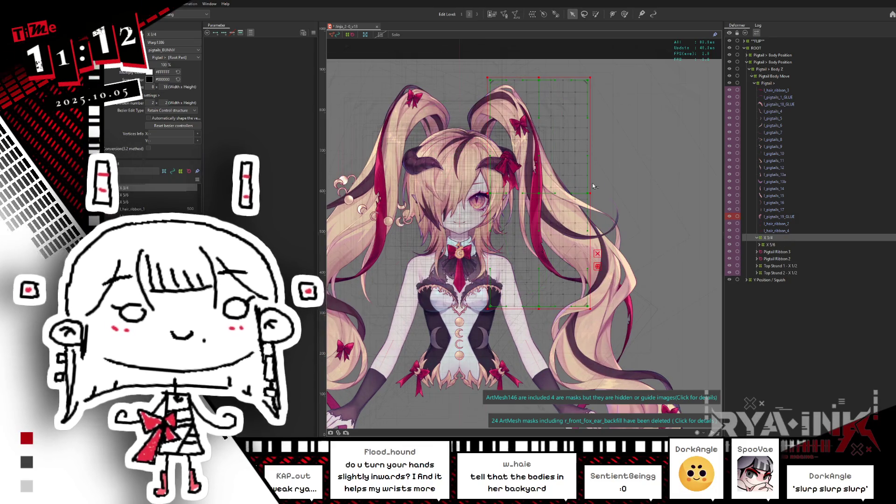
left_click_drag(593, 193, 594, 184)
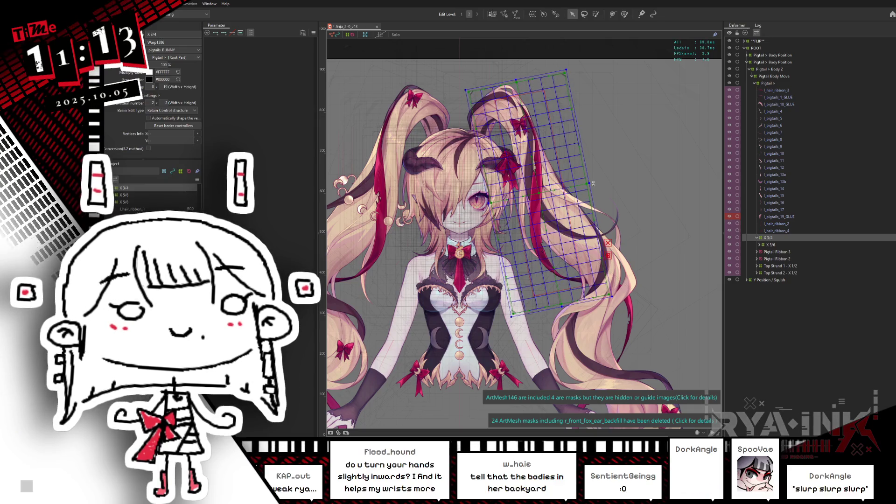
left_click_drag(593, 183, 596, 181)
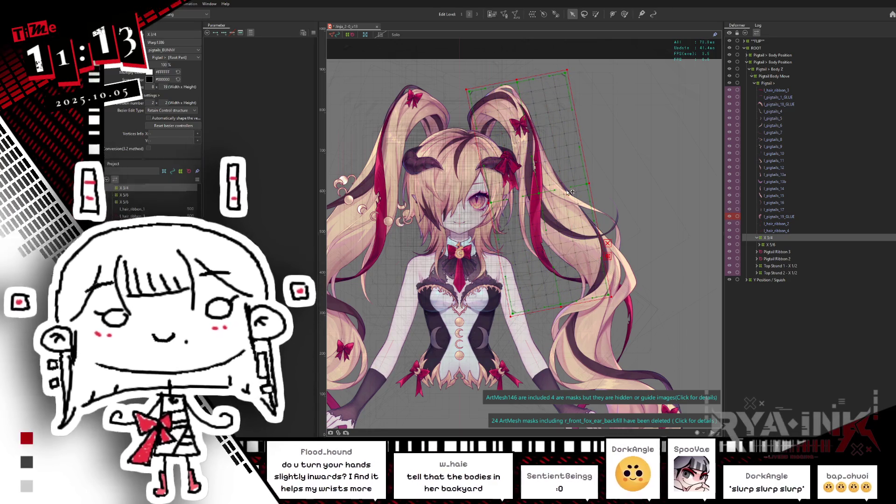
Reshape and shift the X 3/4 grid to cover the right pigtail
left_click_drag(631, 271, 616, 304)
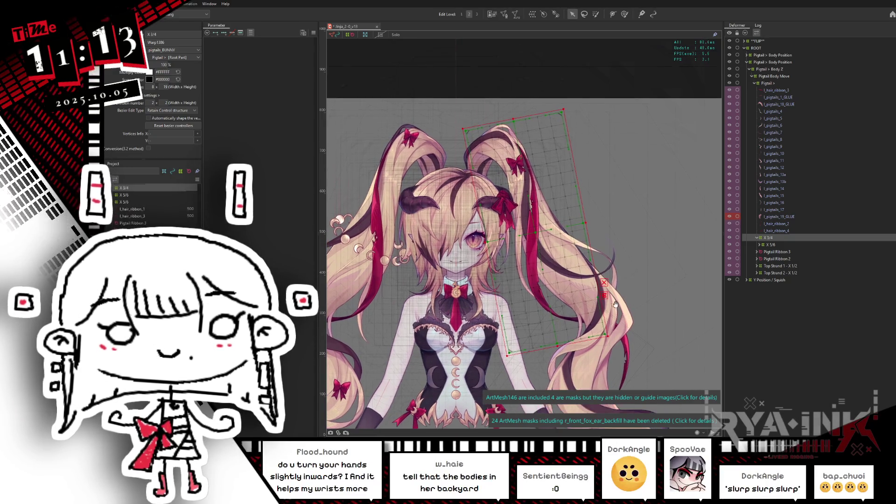
mouse_move(590, 222)
left_mouse_down()
mouse_move(607, 218)
mouse_move(572, 149)
left_mouse_up()
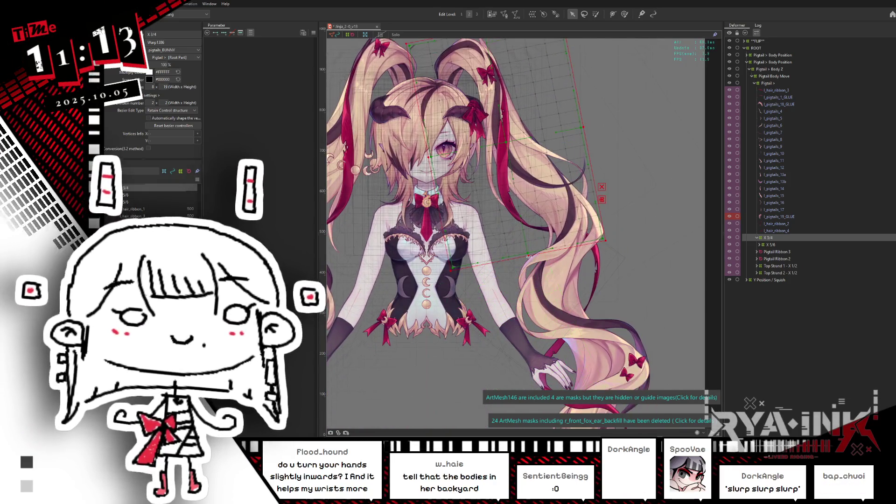
left_click_drag(532, 263, 528, 291)
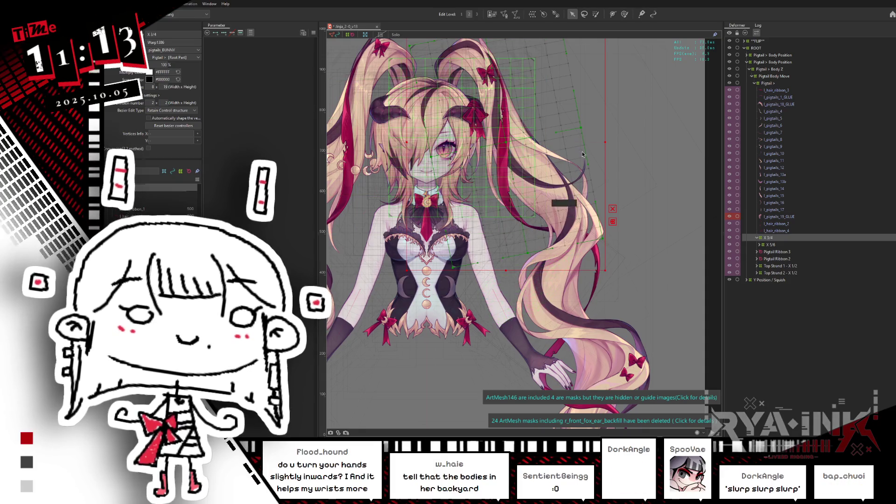
left_click_drag(609, 138, 604, 126)
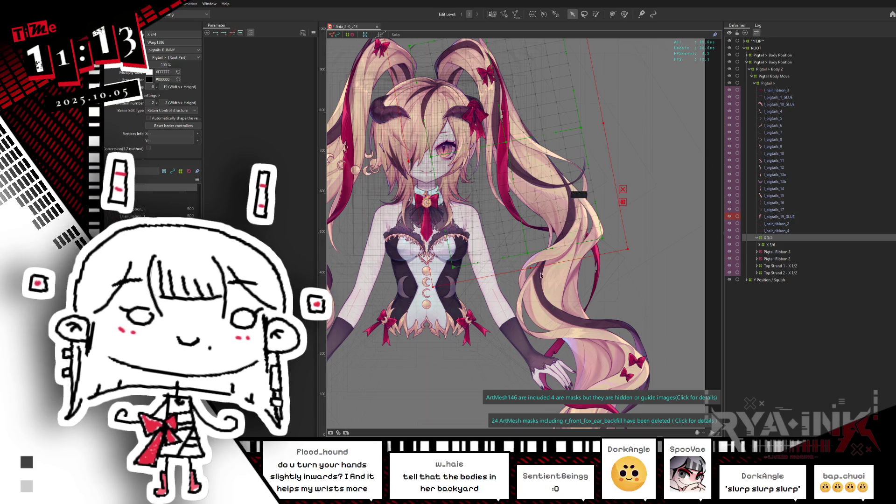
left_click(535, 275)
left_click_drag(535, 275, 544, 296)
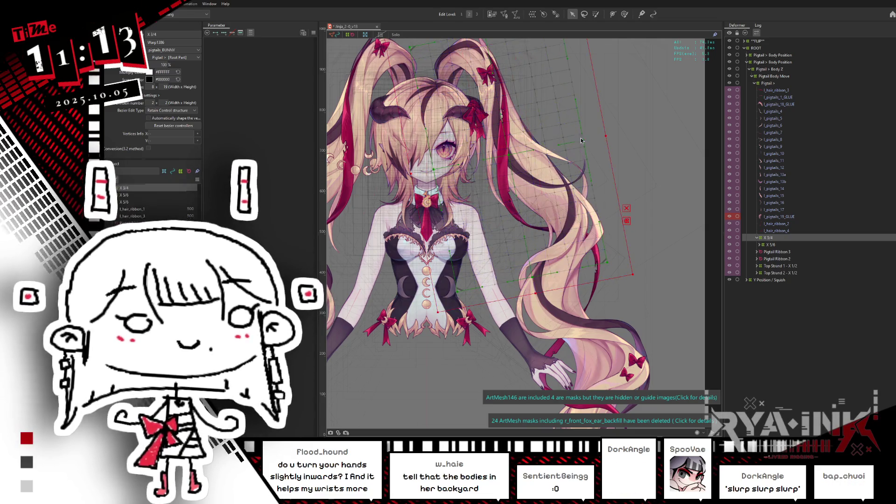
Set the X 3/4 deformer's conversion divisions to 10 wide and 20 high
type("24")
key("Return")
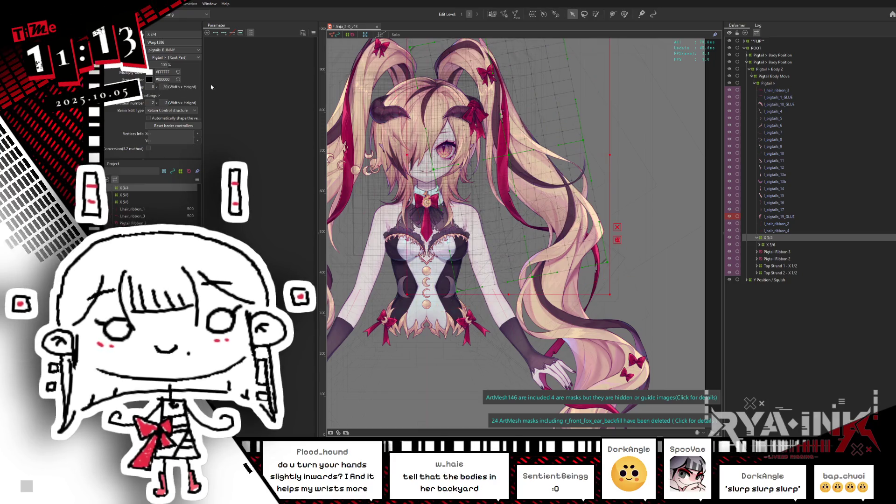
type("10")
key("Return")
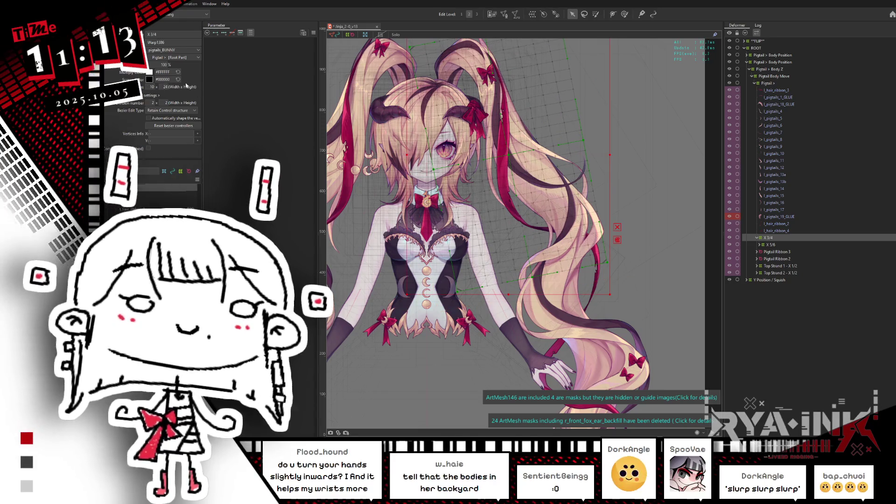
type("20")
key("Return")
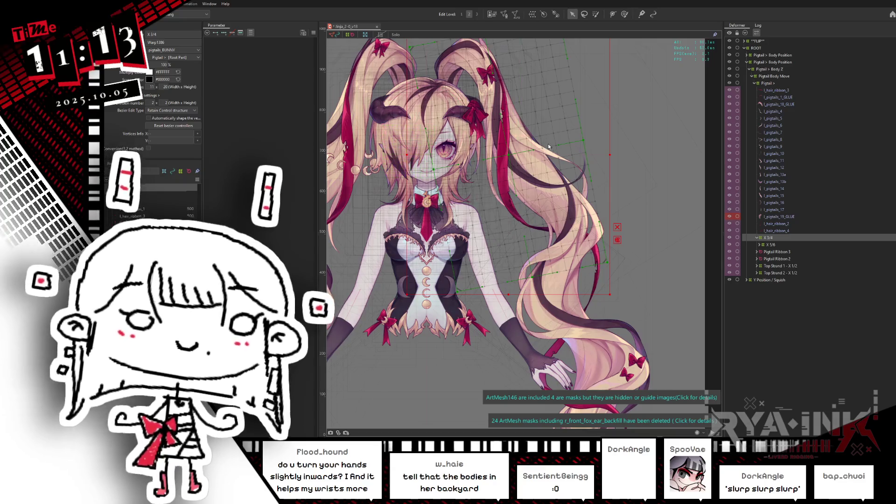
scroll(567, 248, "down", 3)
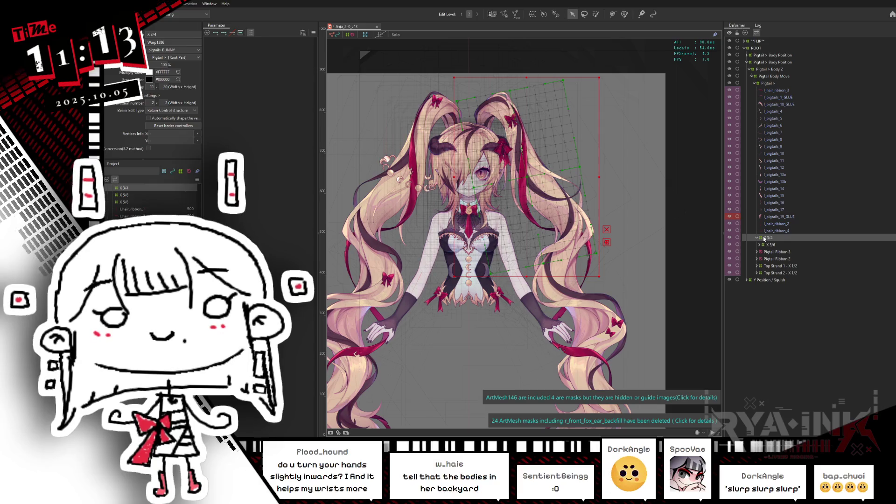
Paste a copy of X 3/4, nest it inside the original X 3/4, and reselect the outer one
key("ctrl+v")
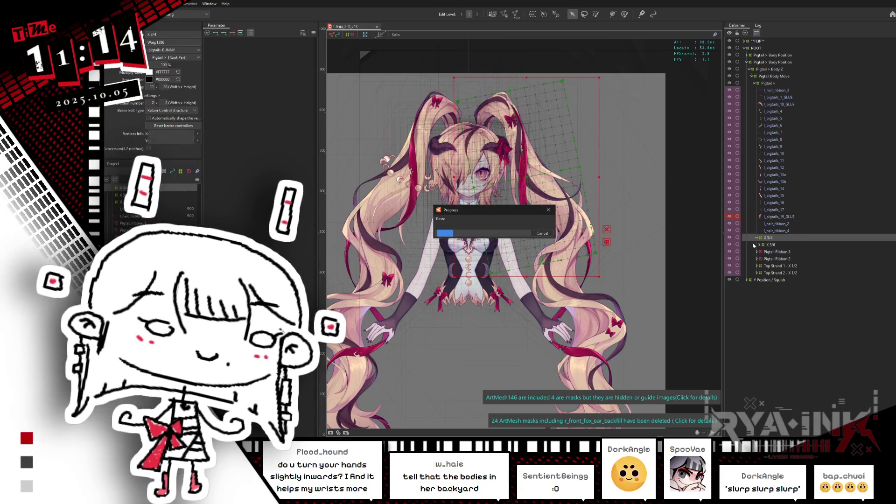
left_click(768, 245)
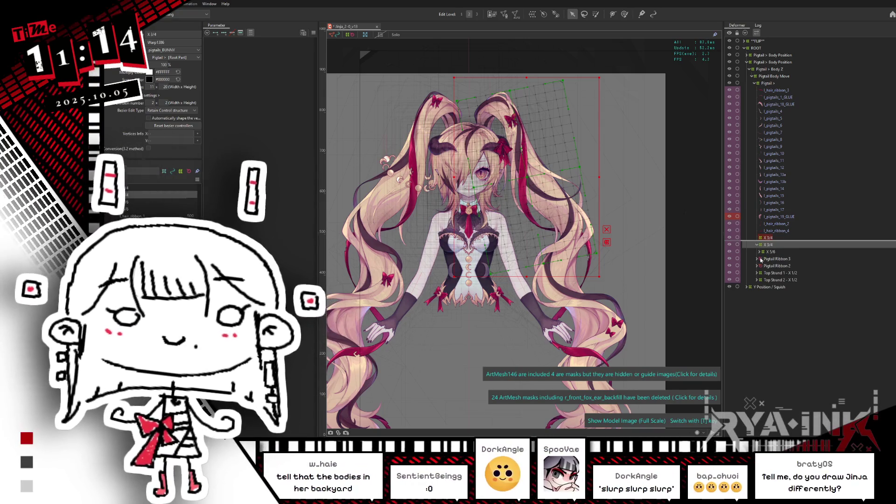
left_click_drag(768, 240, 768, 238)
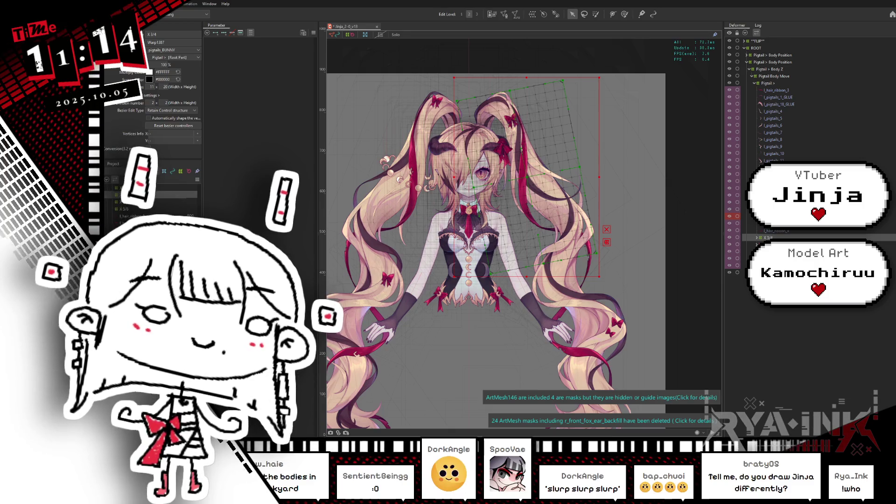
left_click(751, 227)
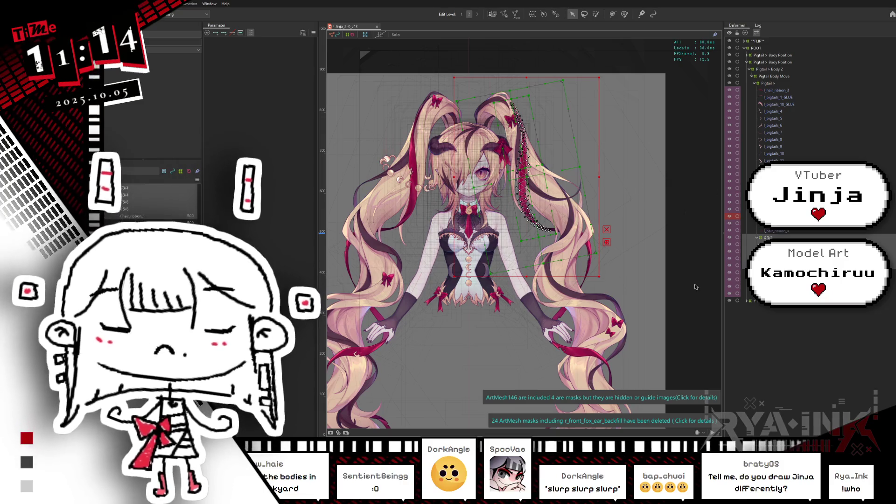
left_click(768, 237)
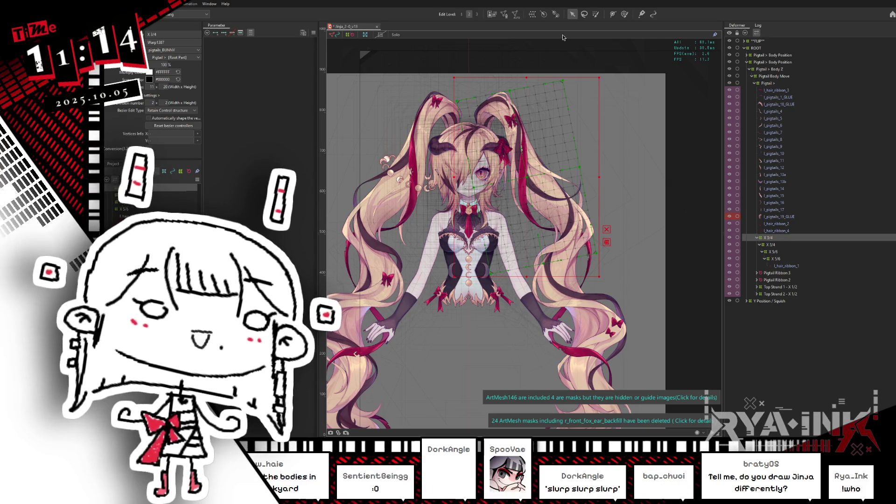
left_click(532, 14)
Create an X 1/2 parent warp deformer and rotate, widen and stretch it along the pigtail
triple_click(629, 266)
type("X 1/2")
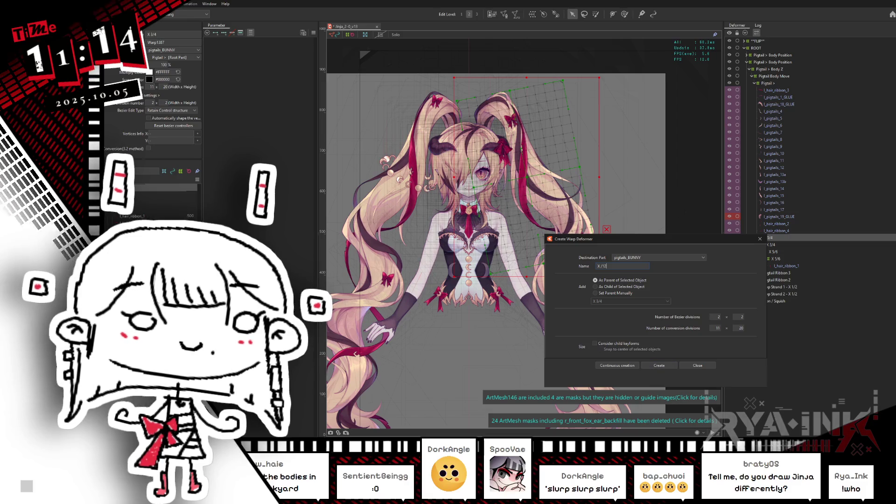
key("BackSpace")
type("2")
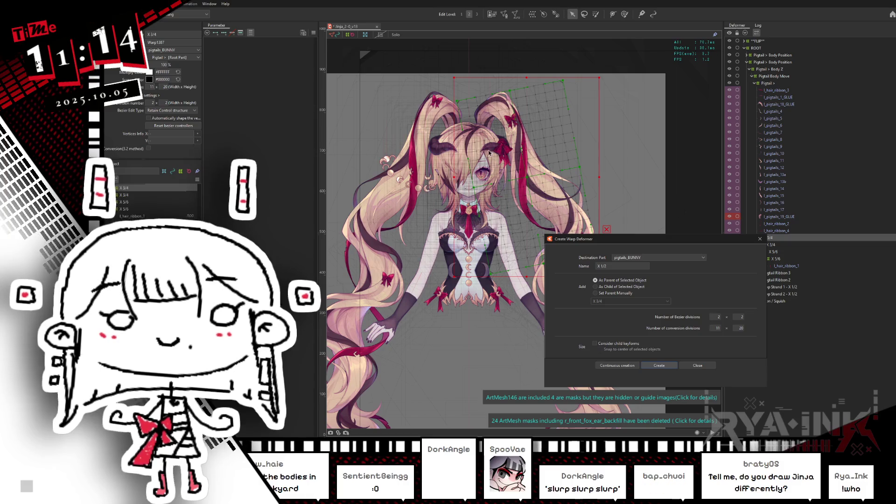
left_click(659, 366)
left_click_drag(606, 180, 612, 162)
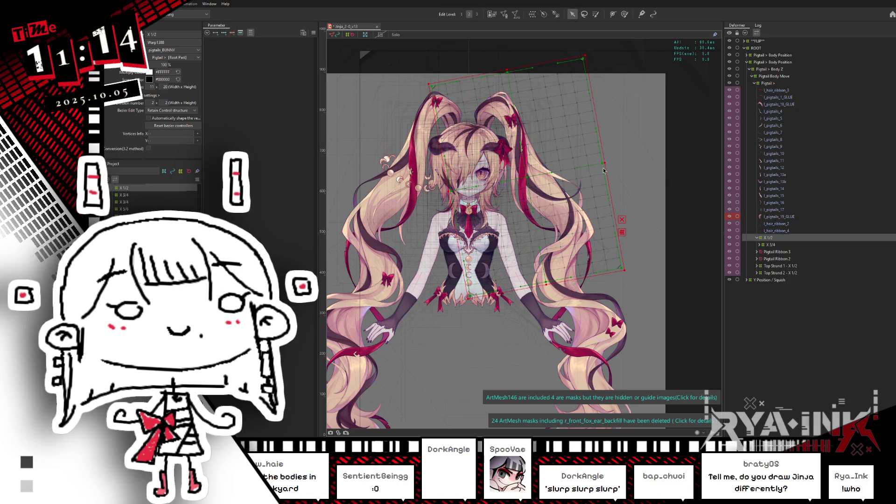
left_click_drag(607, 161, 616, 160)
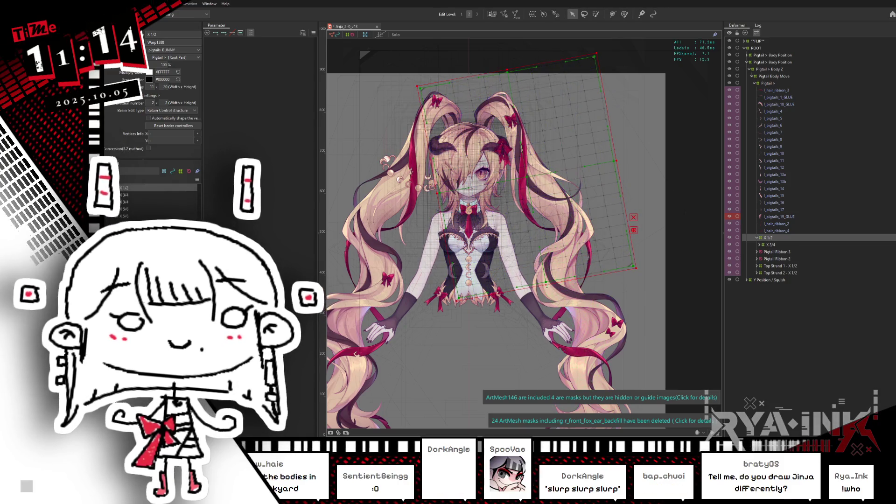
left_click_drag(547, 284, 549, 301)
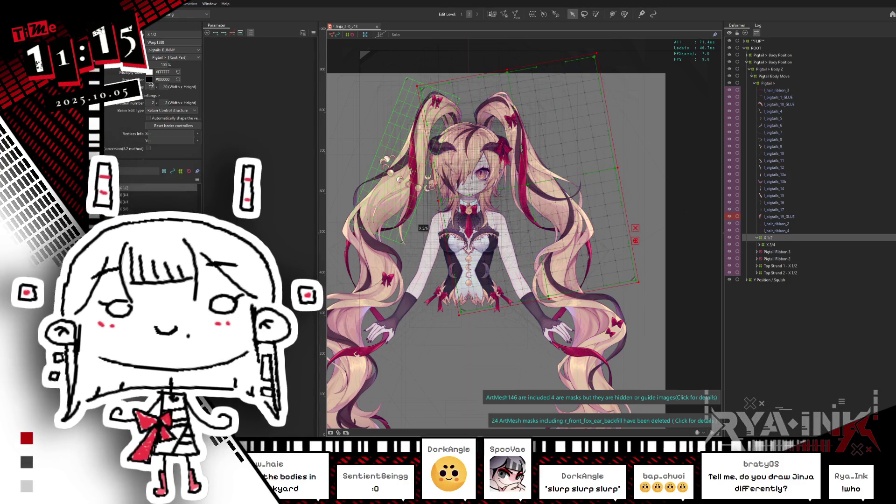
Nest a pasted copy of X 1/2 inside the original and select the chain down to l_hair_ribbon_1
key("ctrl+v")
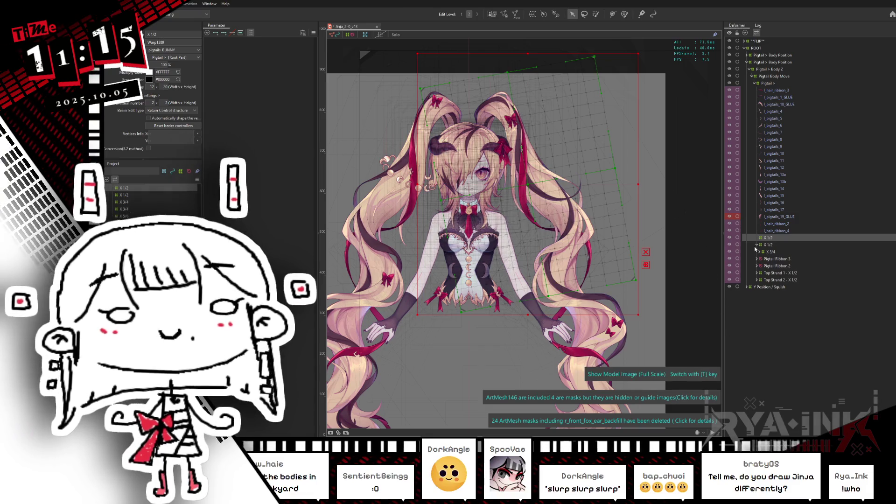
left_click_drag(768, 244, 766, 240)
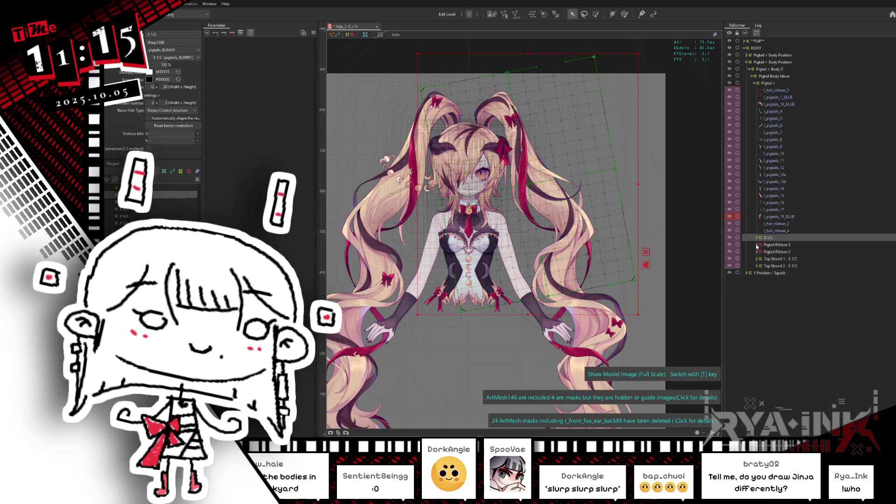
right_click(769, 239)
left_click(769, 239)
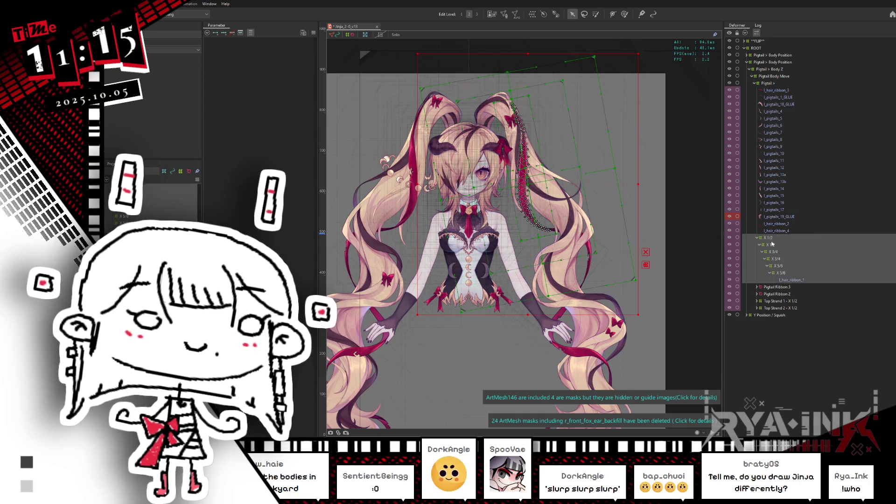
left_click(769, 240)
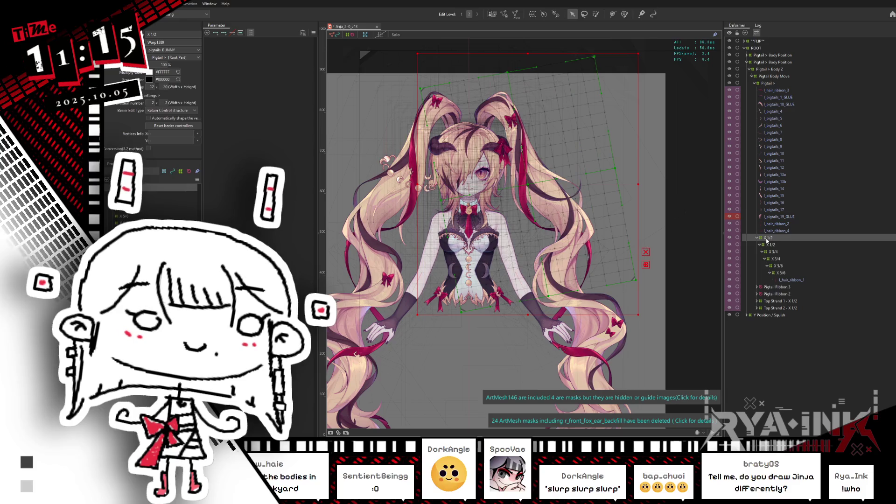
left_click(791, 279, "shift")
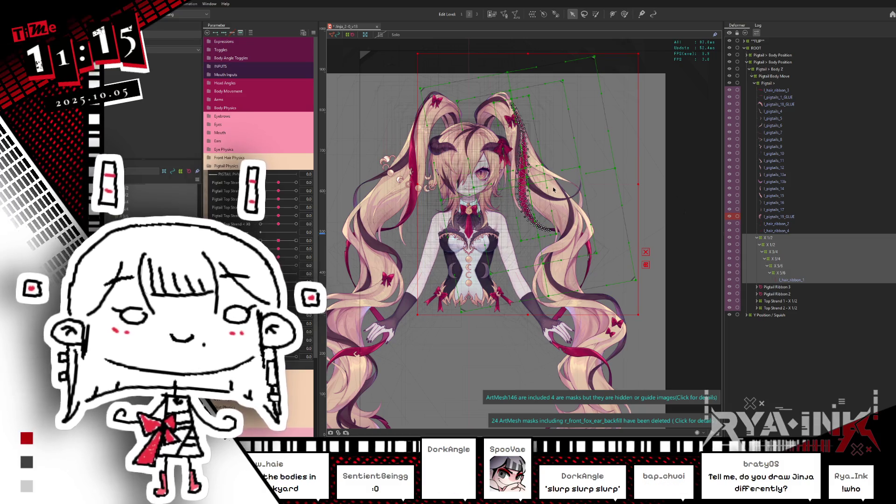
Test the pigtail swing with the Pigtail Top Strand sliders at 1.0 and -1.0, overlays hidden
scroll(554, 190, "up", 2)
left_click_drag(279, 182, 297, 182)
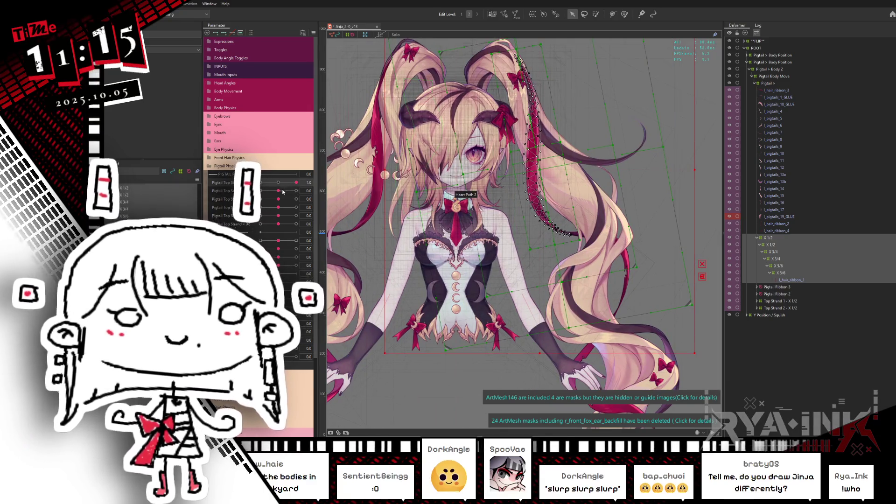
left_click_drag(283, 192, 280, 192)
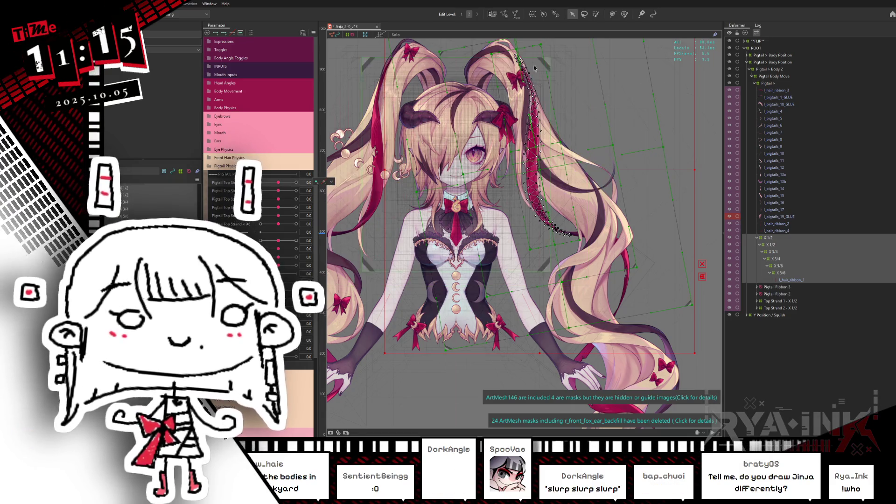
key("ctrl+h")
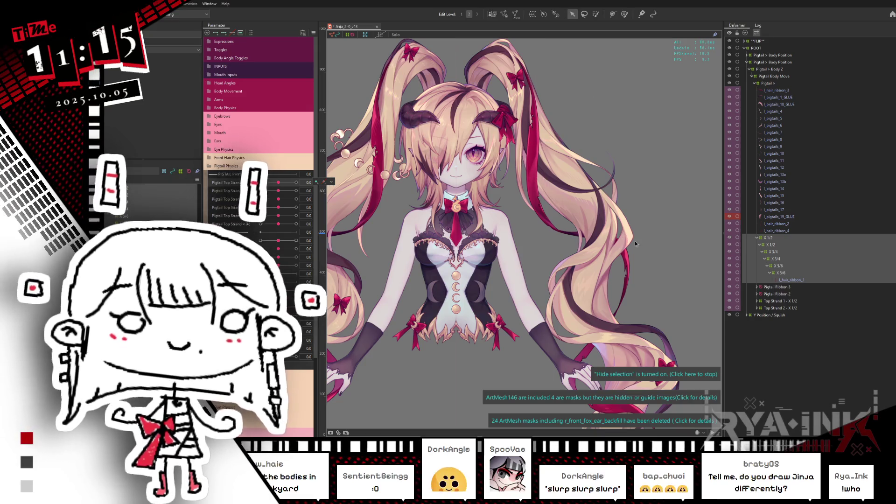
left_click_drag(549, 195, 516, 157)
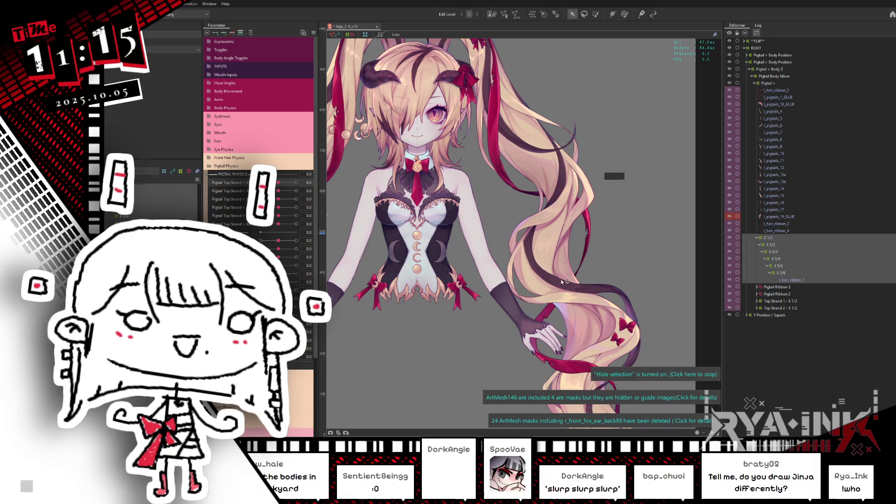
left_click_drag(583, 269, 583, 206)
left_click_drag(597, 231, 624, 292)
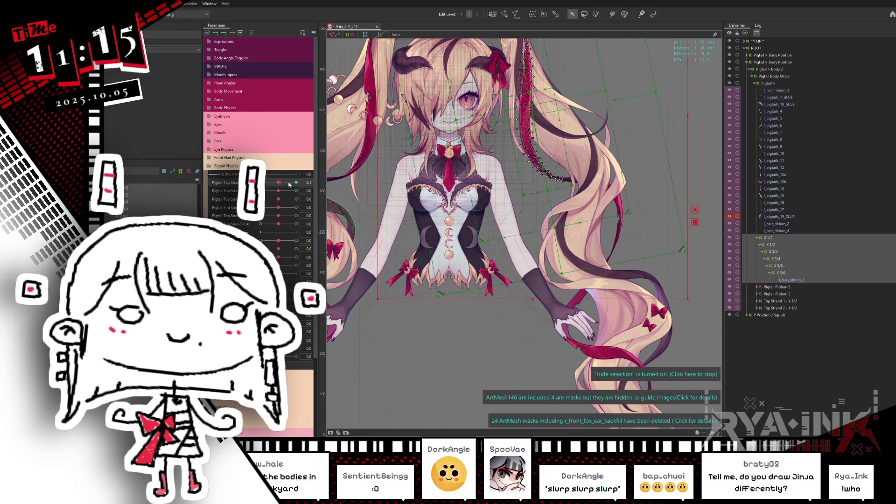
left_click_drag(289, 184, 296, 182)
left_click_drag(580, 183, 599, 271)
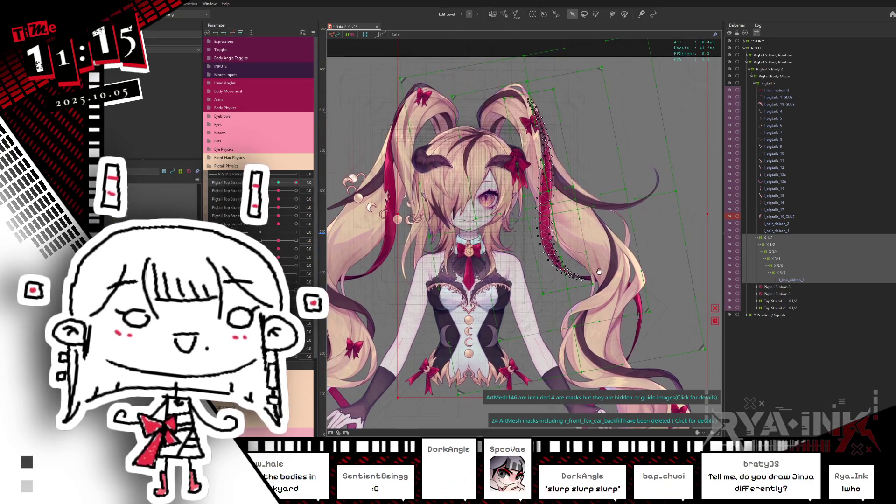
left_click_drag(296, 182, 278, 183)
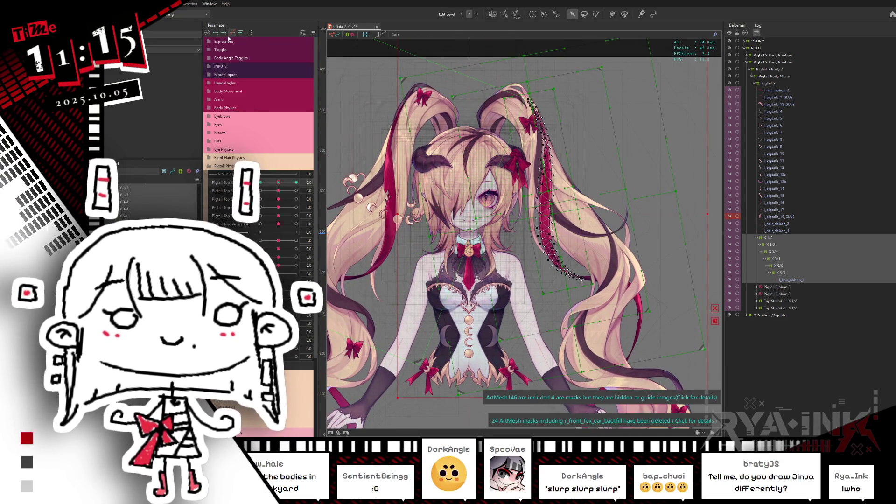
Select the X 1/2 warp and test Pigtail Top Strand at 1.0, leaving it at 0.4
left_click(813, 237)
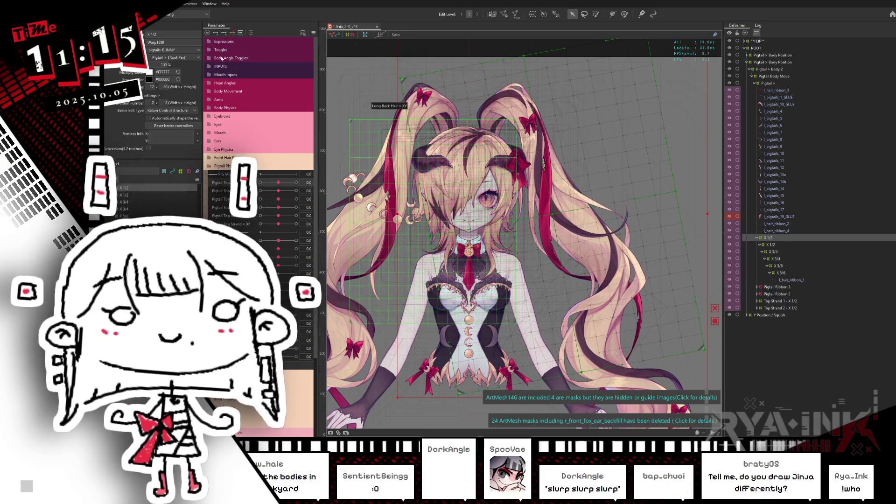
left_click(296, 183)
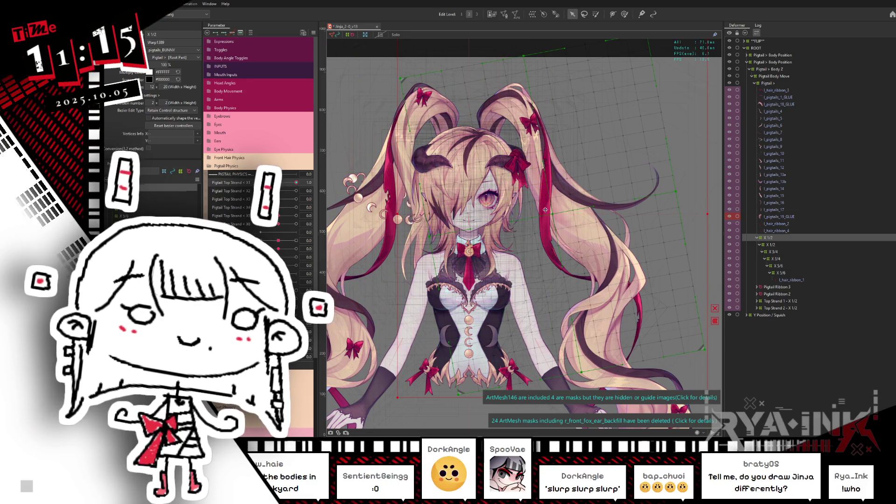
left_click_drag(278, 183, 297, 183)
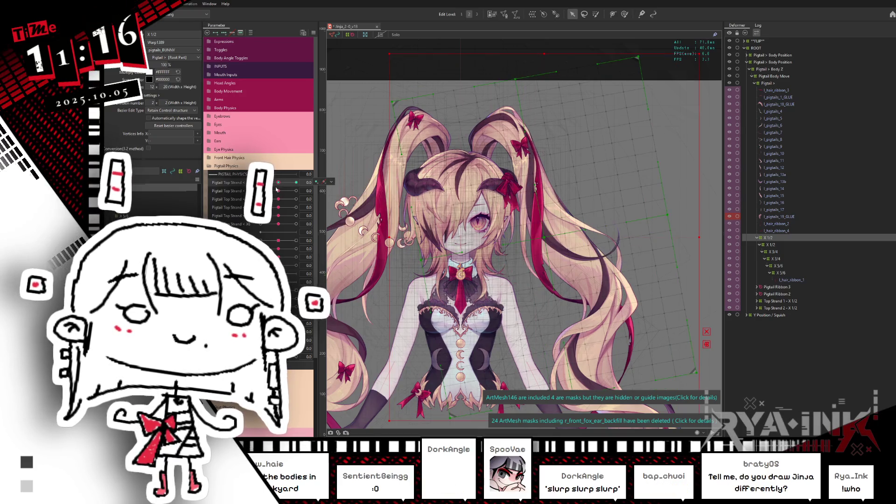
left_click_drag(279, 182, 288, 183)
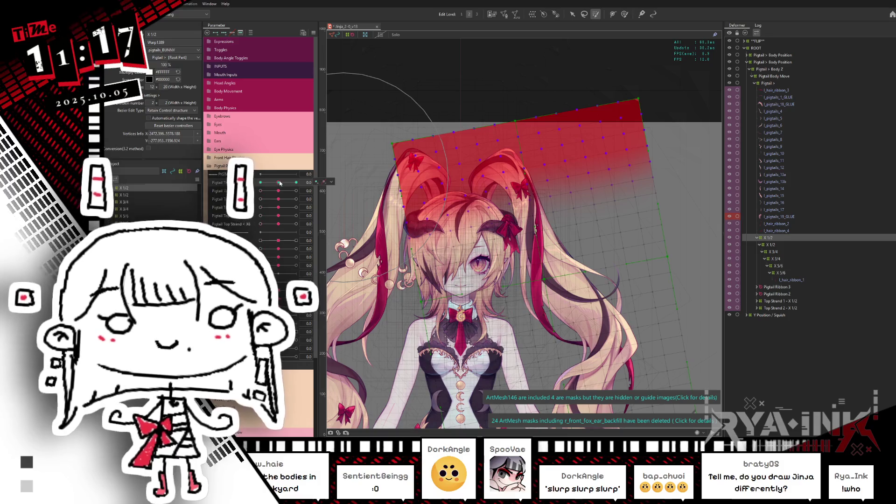
Move Pigtail Top Strand to -1.0 and preview the X 1/2 warp pose with overlays hidden
left_click_drag(282, 184, 260, 183)
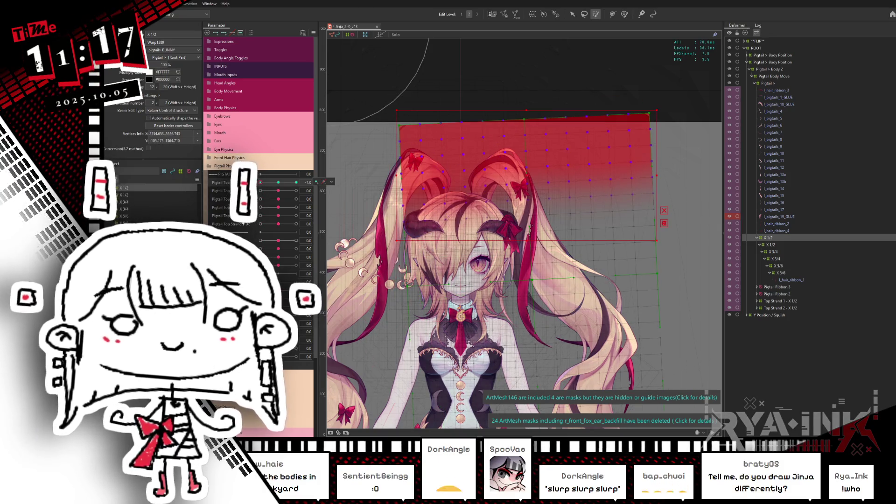
left_click(279, 182)
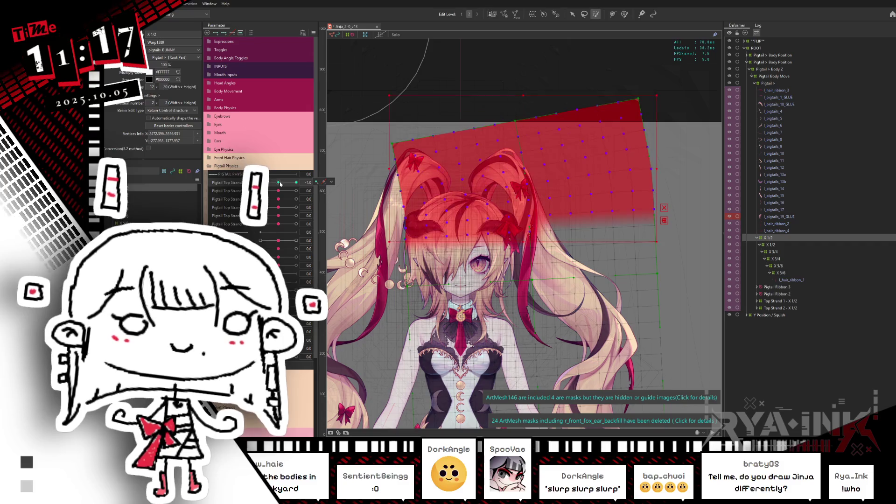
mouse_move(270, 184)
left_mouse_down()
mouse_move(235, 194)
mouse_move(267, 183)
left_mouse_up()
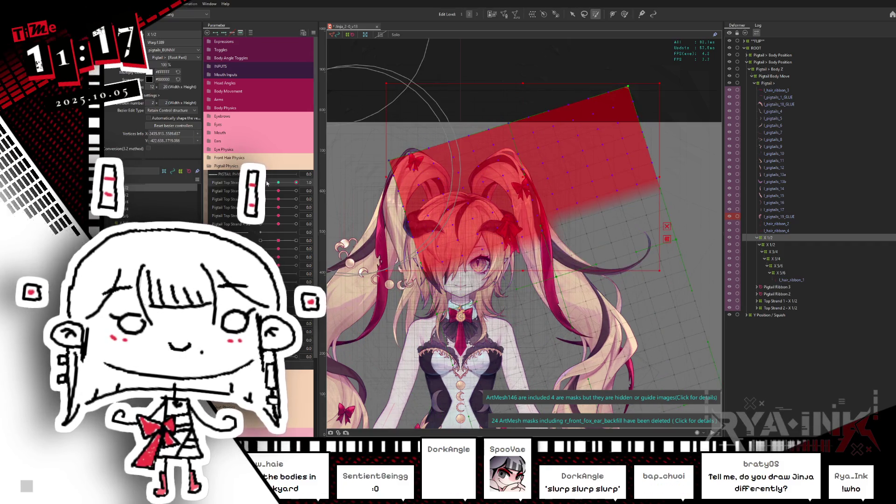
left_click_drag(280, 184, 256, 186)
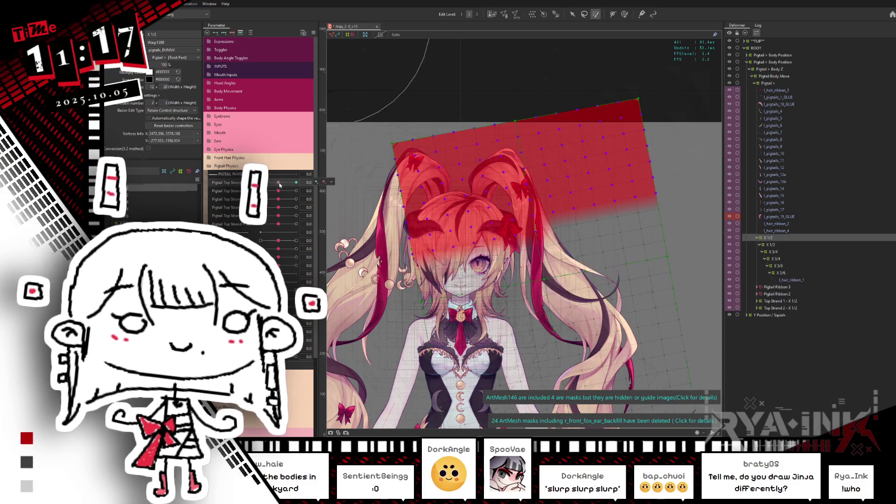
key("ctrl+h")
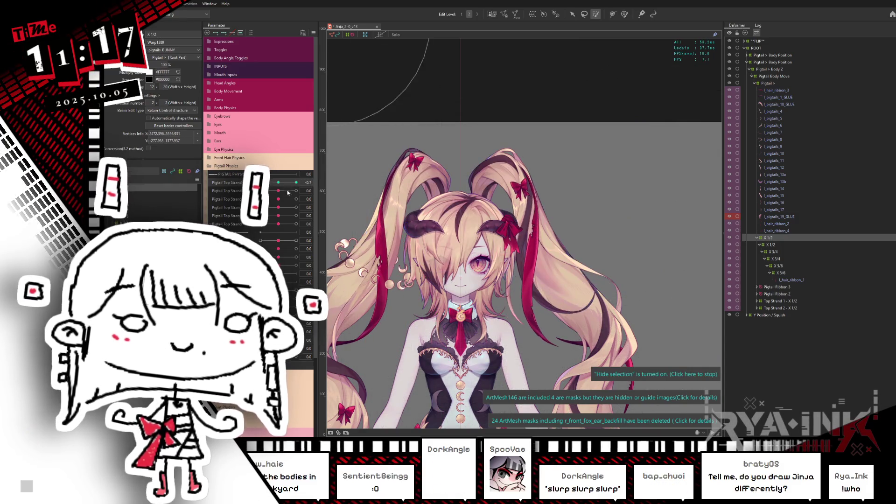
left_click(288, 205)
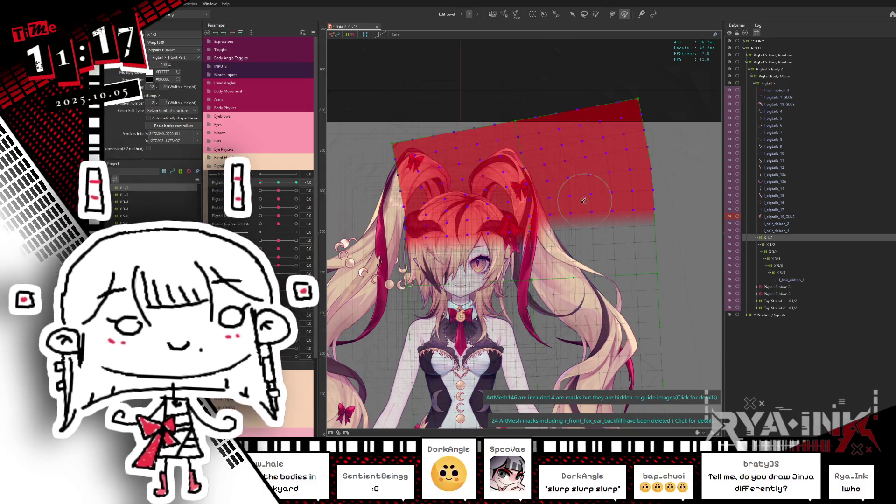
Zoom in, return Pigtail Top Strand to -1.0, and select pigtail meshes on the canvas
scroll(576, 200, "up", 3)
scroll(595, 206, "up", 2)
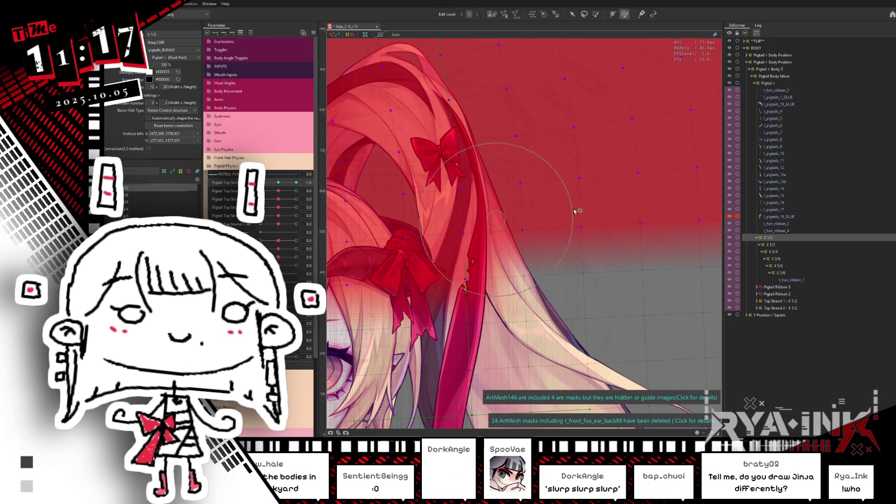
left_click(279, 184)
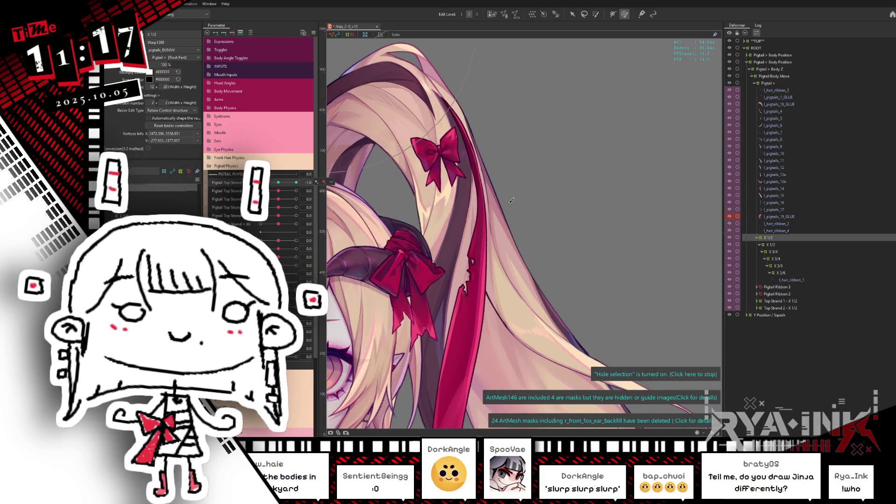
left_click(493, 206)
left_click(499, 210)
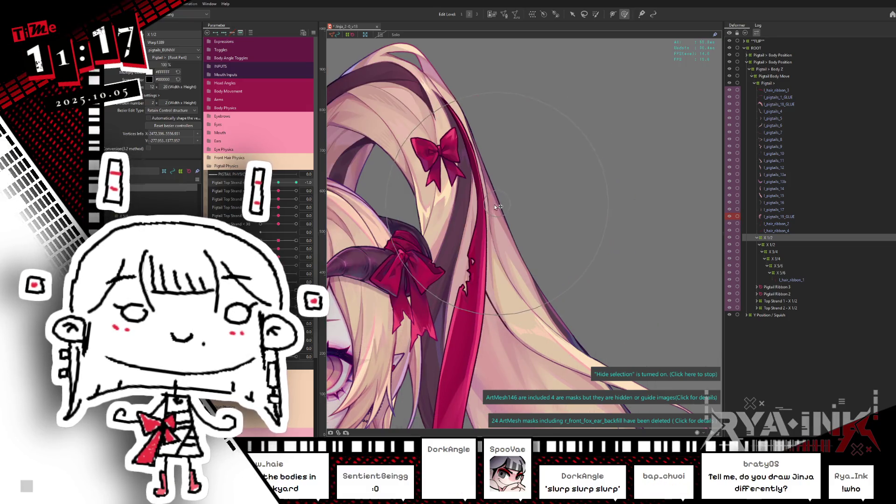
left_click(424, 213)
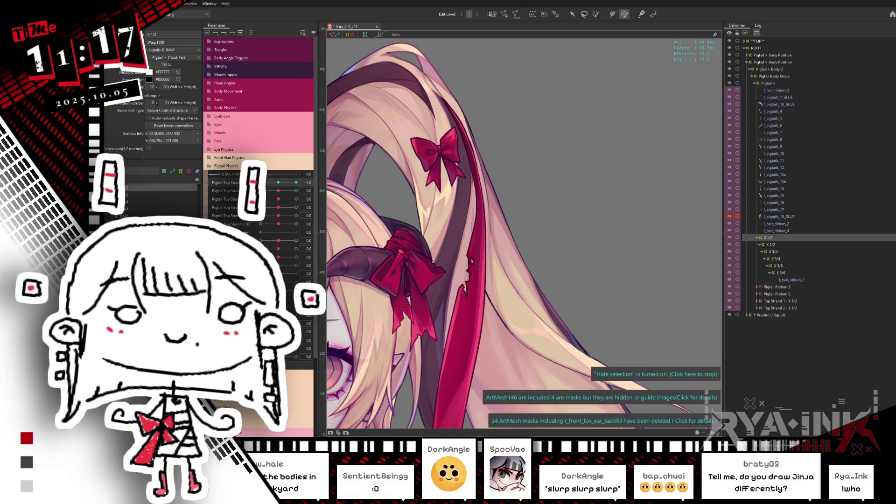
left_click(484, 237)
Inspect the pigtail sway close up by selecting and deselecting the strand meshes
scroll(578, 250, "down", 5)
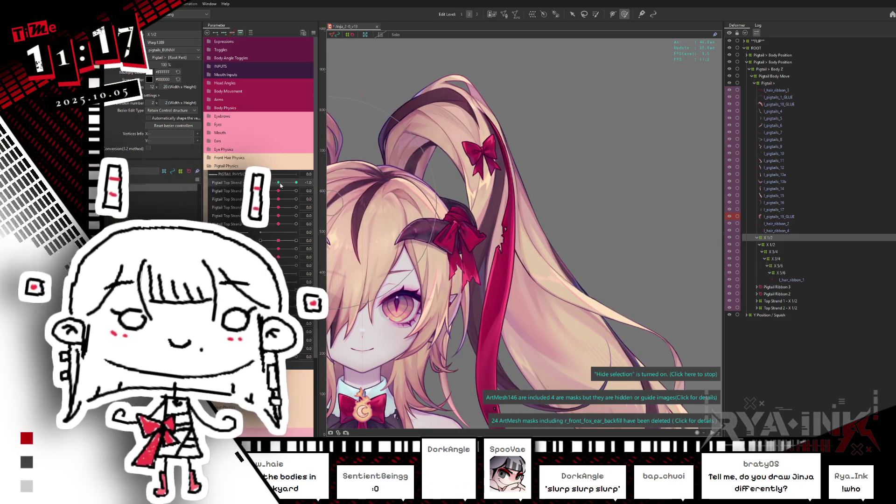
left_click(478, 254)
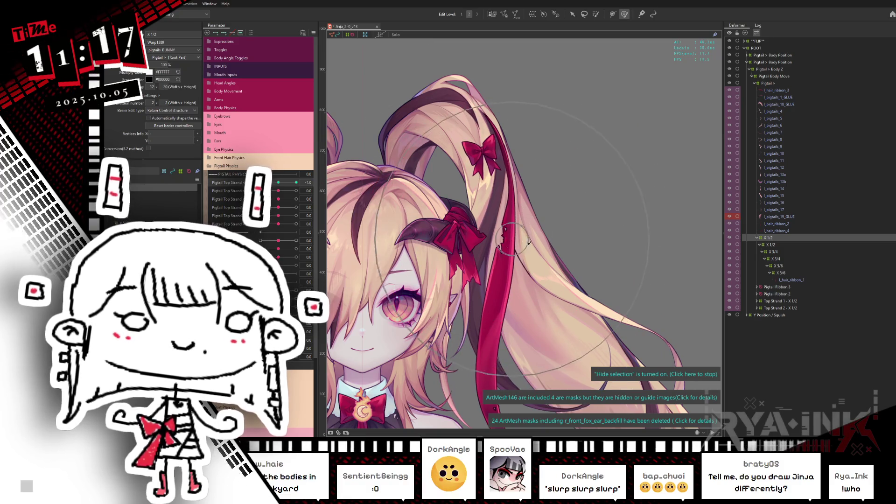
key("Escape")
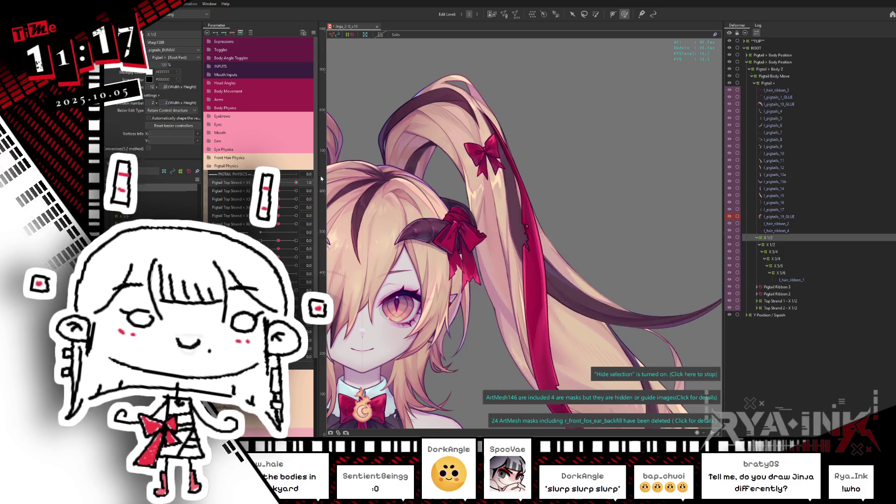
left_click(548, 225)
key("Escape")
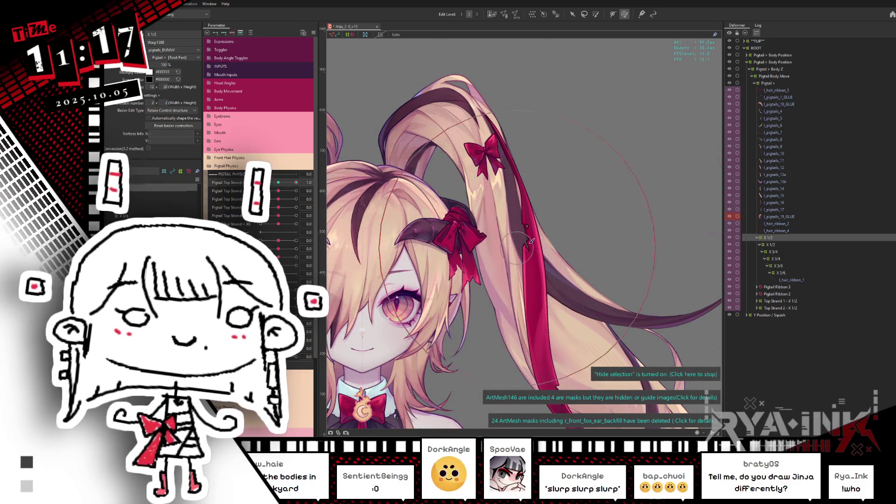
left_click(540, 235)
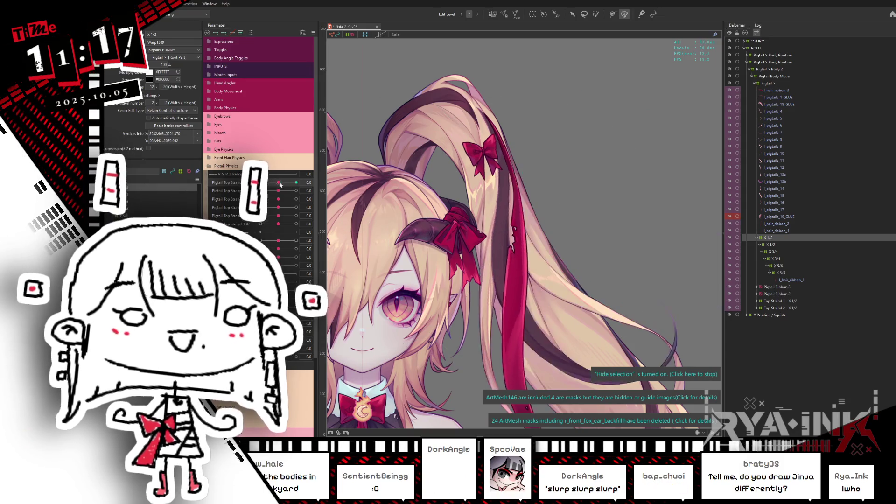
key("Escape")
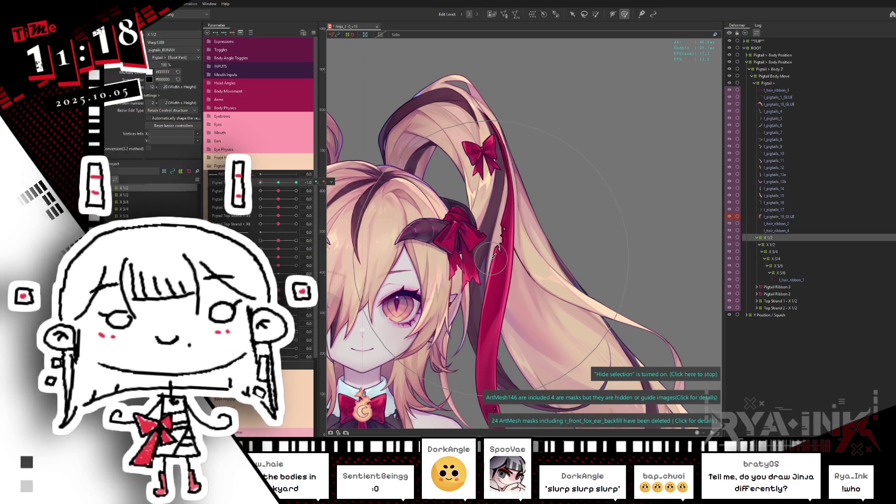
Zoom out, reposition the view higher, and set Pigtail Top Strand to -0.5 to test the swing
scroll(493, 256, "down", 3)
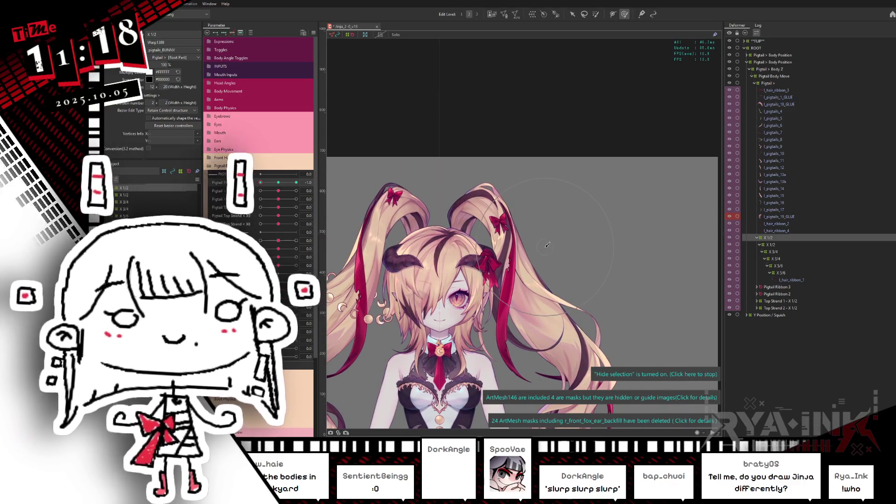
left_click(596, 15)
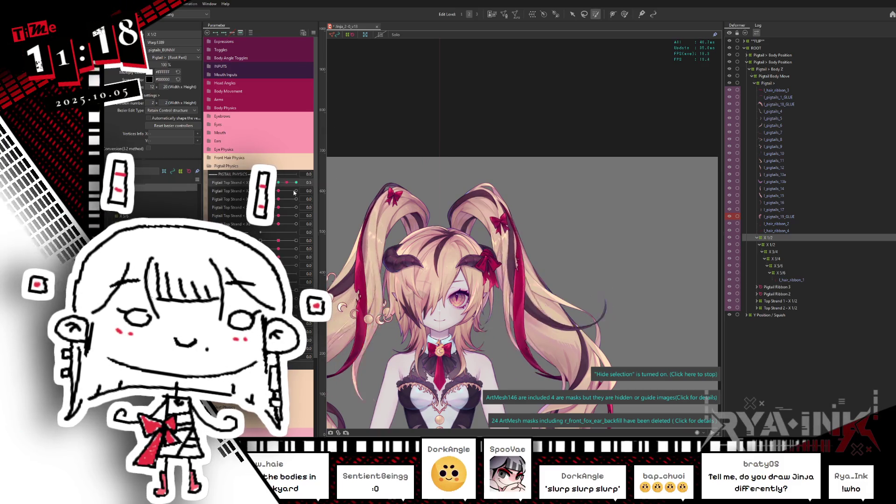
left_click_drag(550, 244, 533, 191)
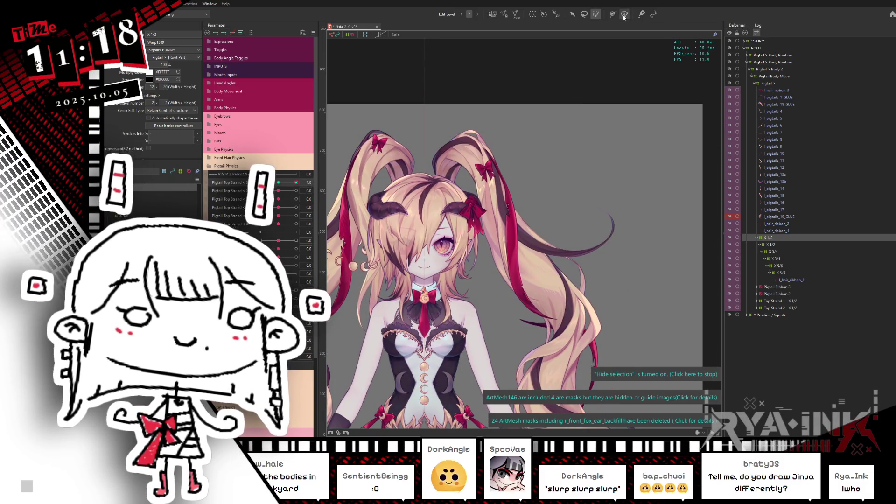
left_click(624, 15)
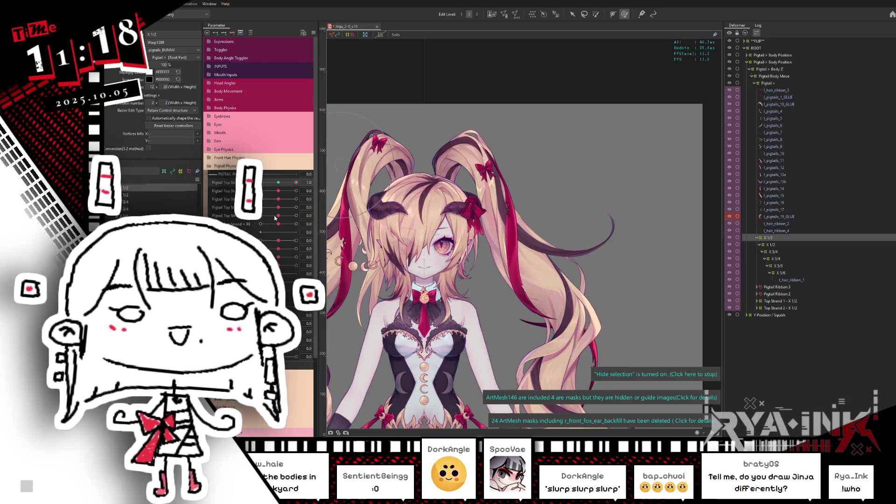
left_click_drag(282, 182, 259, 190)
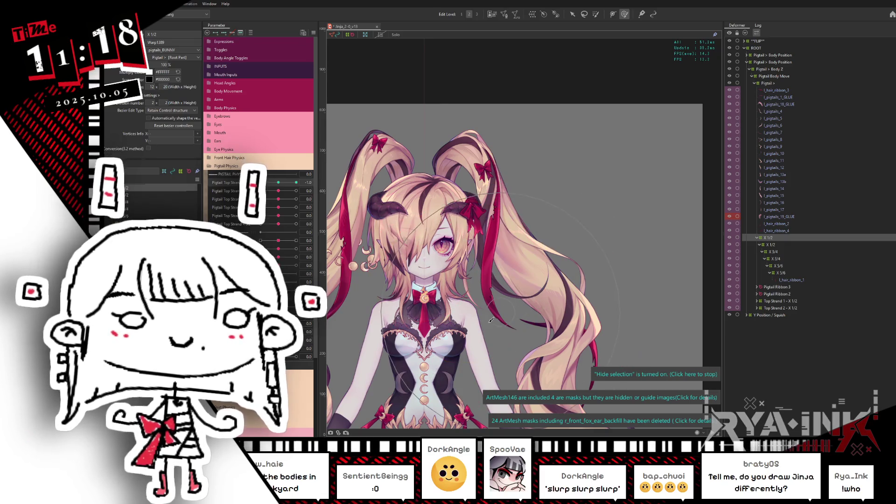
Zoom out further and select the warp deformer covering the model
scroll(495, 313, "down", 1)
scroll(501, 301, "down", 1)
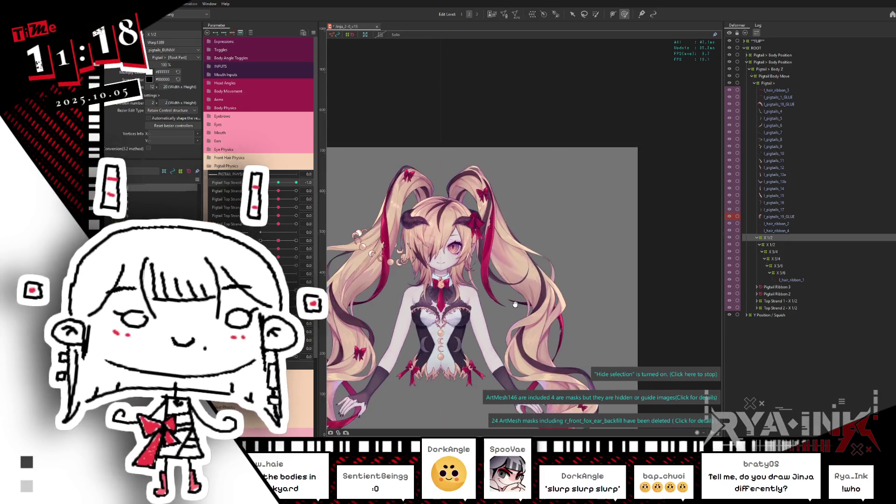
scroll(507, 290, "down", 1)
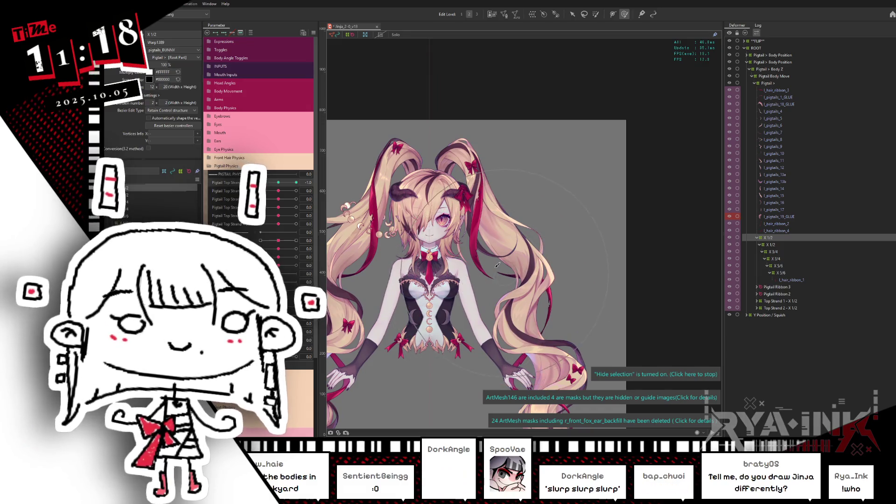
left_click(464, 253)
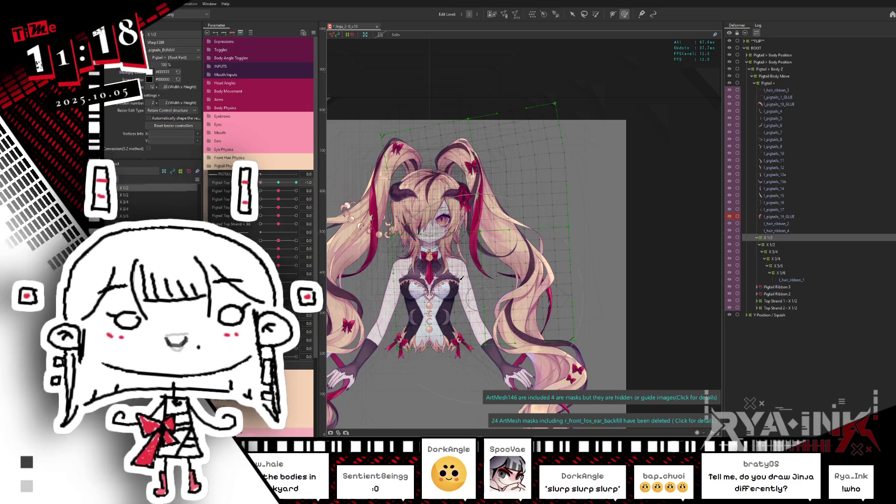
left_click(461, 278)
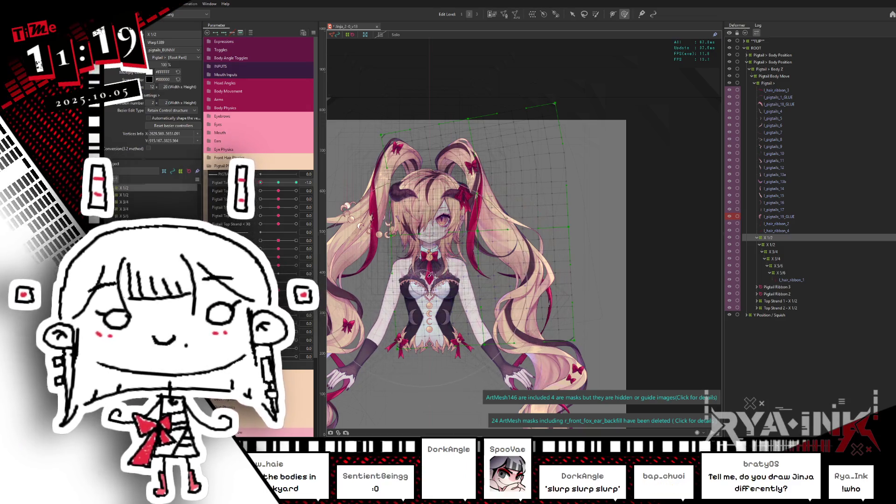
Select the pigtail's X 1/2 deformer with the arrow tool and rotate it clockwise
left_click_drag(548, 305, 560, 296)
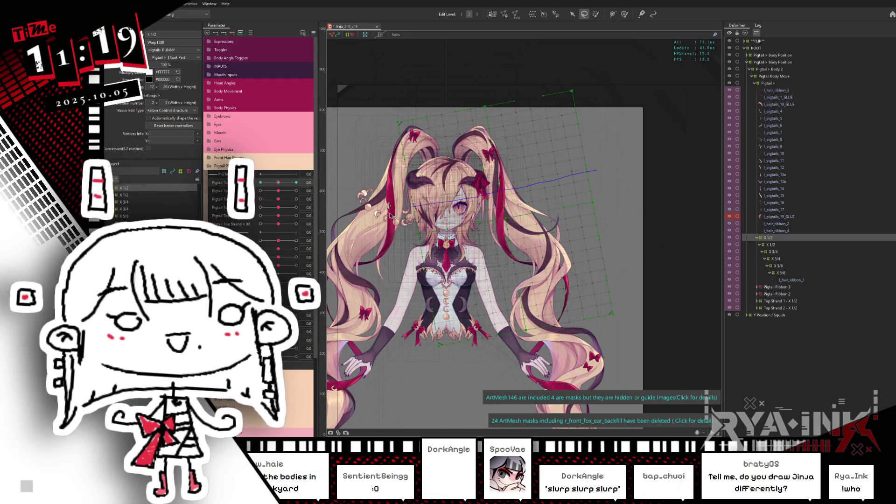
left_click(650, 167)
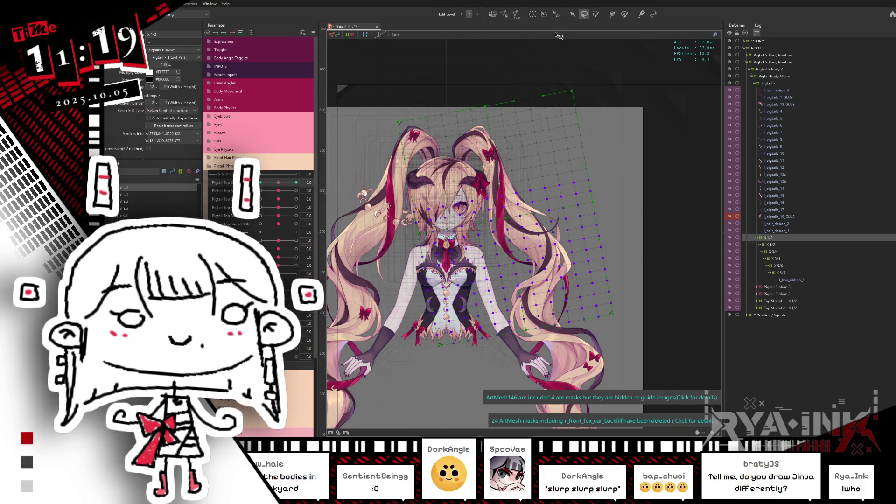
left_click(573, 14)
left_click(516, 266)
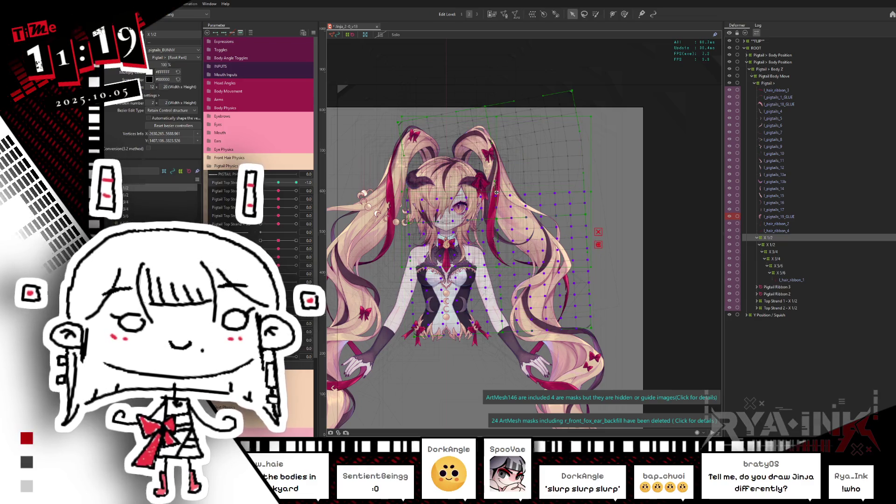
left_click_drag(594, 195, 593, 199)
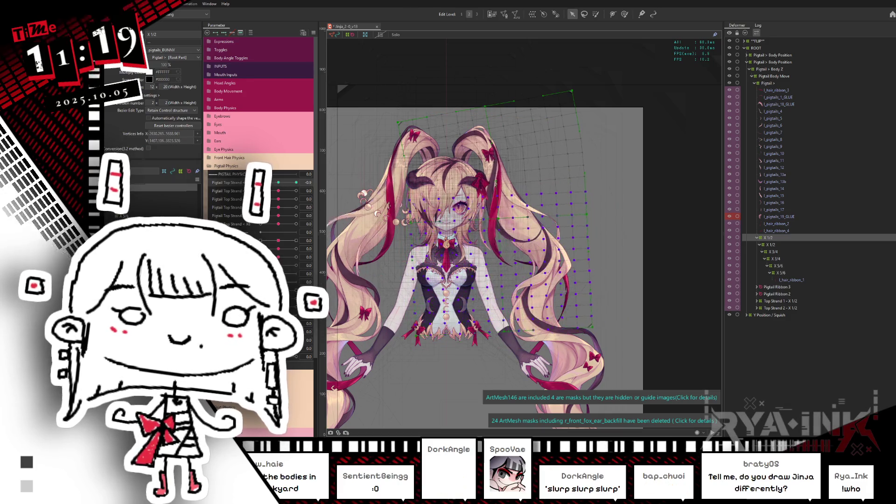
At Pigtail Top Strand 1.0, move the deformer box up-left, undo a rotation, then reset to 0.0
left_click(288, 184)
left_click(296, 183)
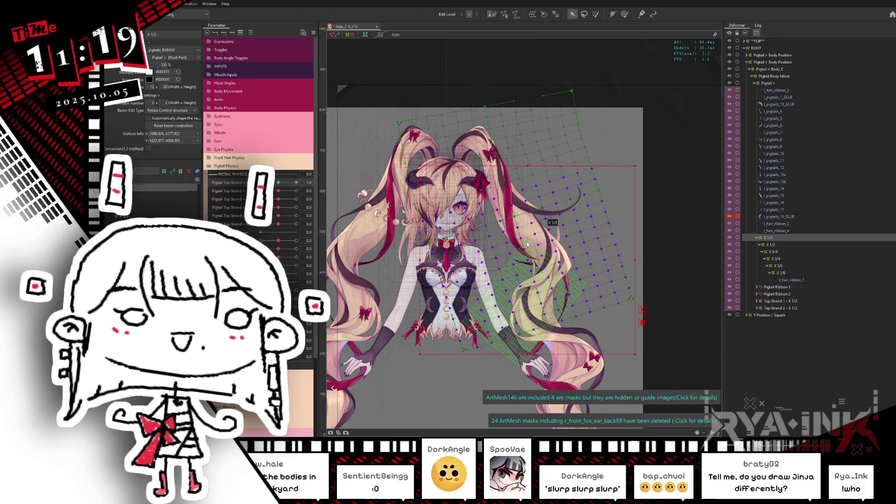
left_click_drag(528, 259, 508, 188)
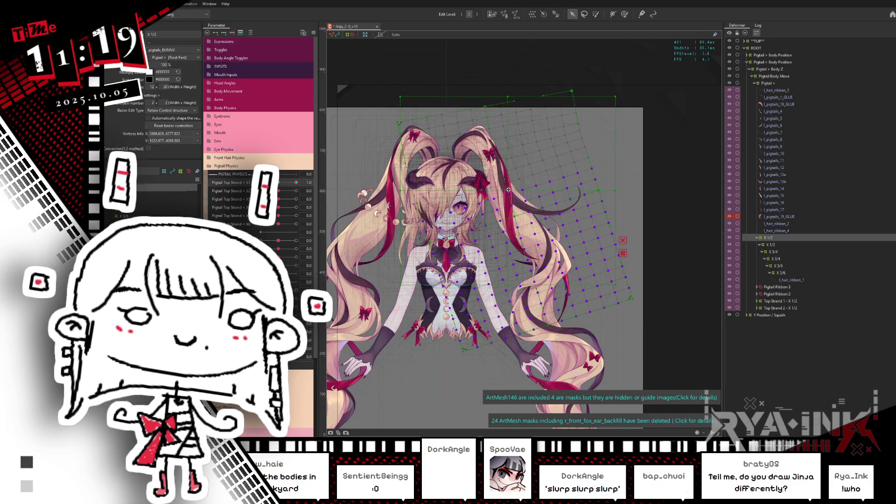
left_click_drag(620, 190, 617, 178)
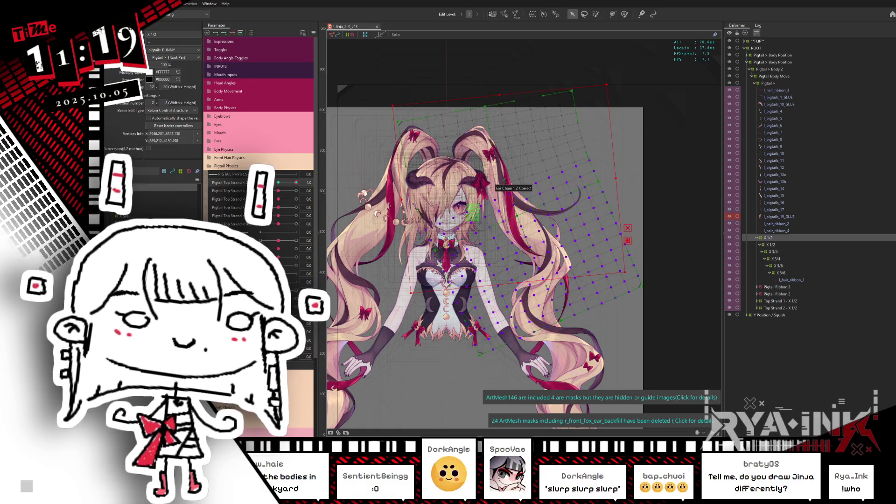
key("ctrl+z")
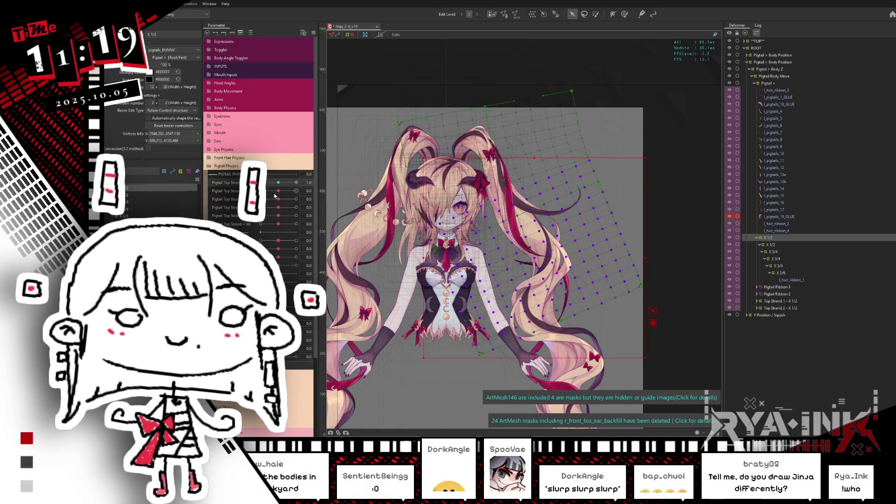
left_click(278, 183)
left_click_drag(277, 185, 279, 182)
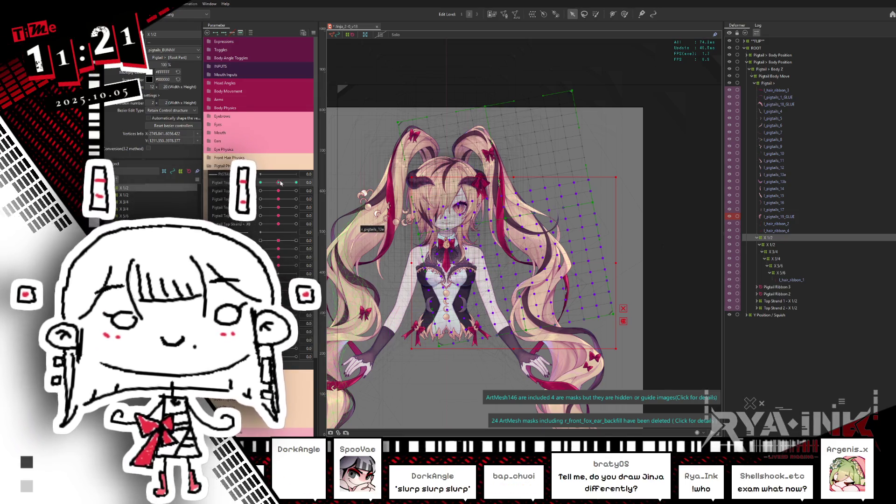
Select a block of pigtail mesh points and bend them up and right at Pigtail Top Strand 1.0
left_click_drag(280, 183, 296, 182)
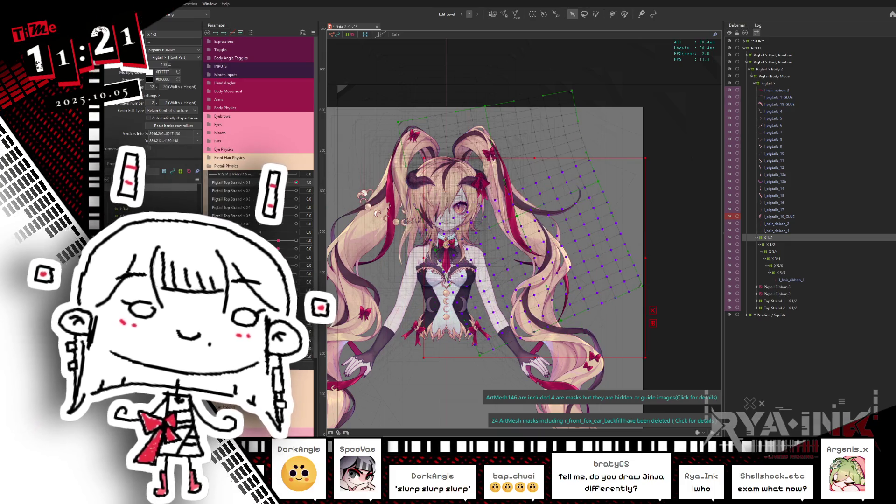
key("v")
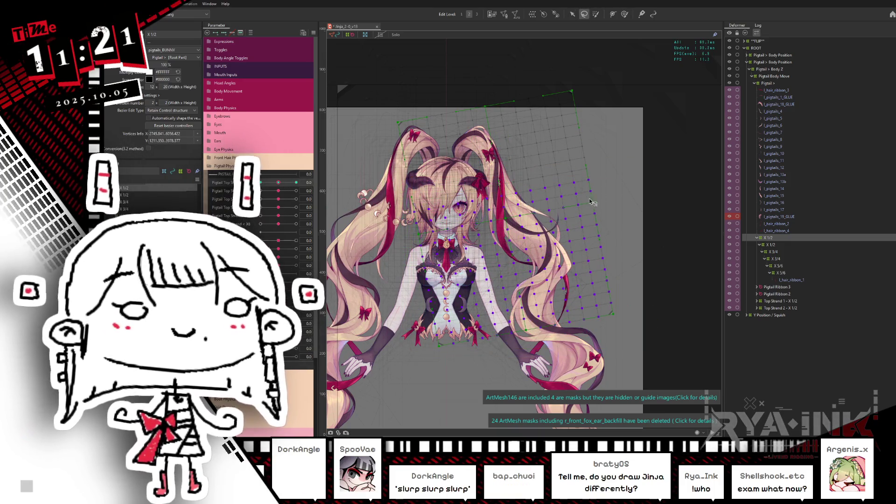
left_click_drag(607, 181, 490, 209)
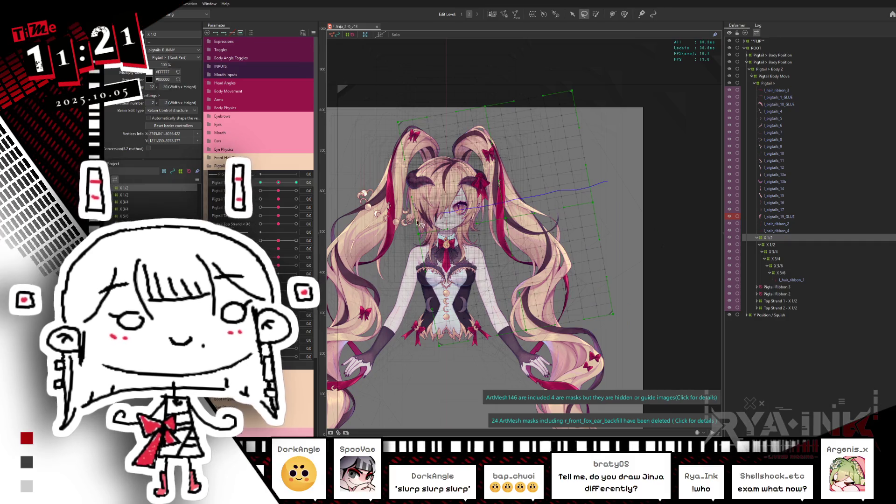
left_click_drag(420, 223, 605, 185)
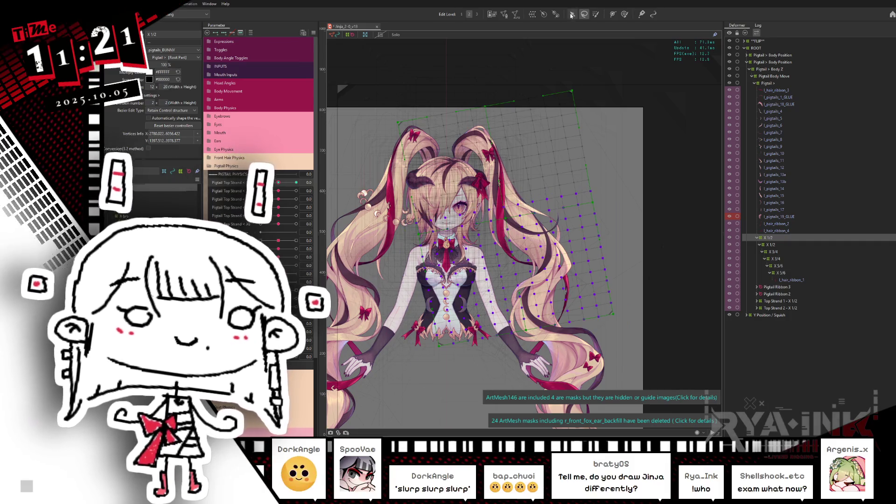
left_click(572, 15)
scroll(625, 232, "up", 3)
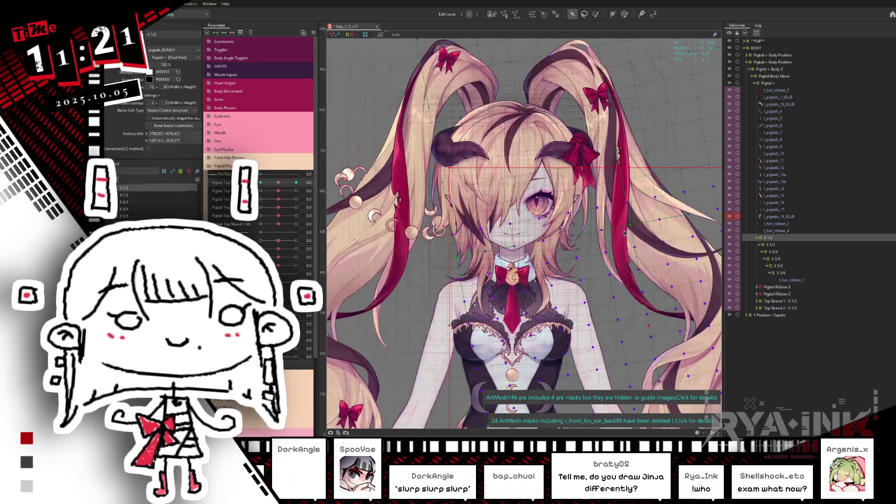
scroll(624, 233, "up", 2)
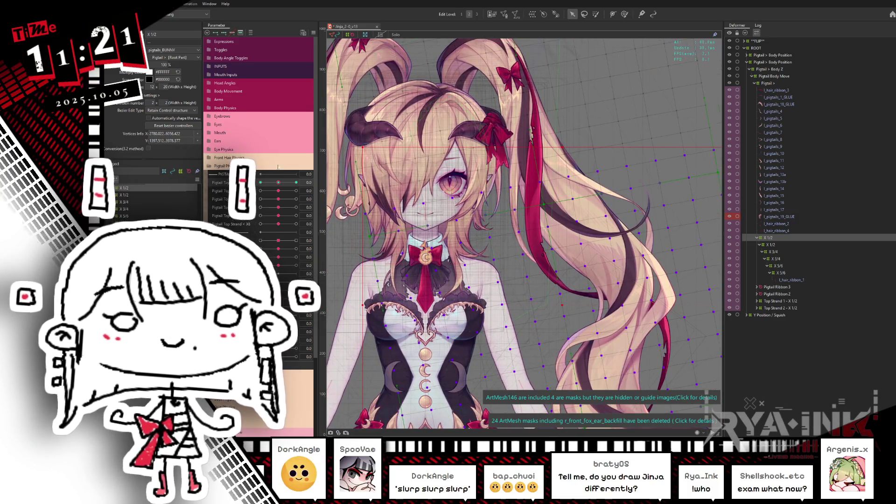
left_click_drag(607, 332, 609, 293)
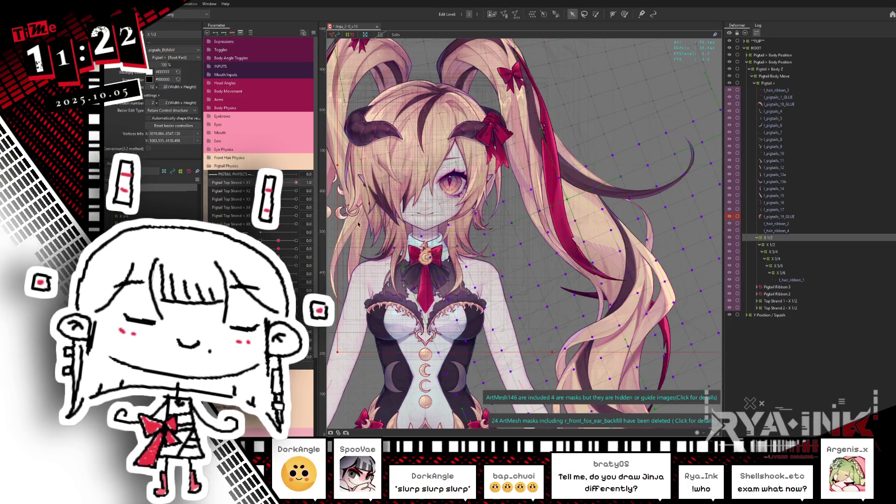
left_click_drag(334, 165, 336, 184)
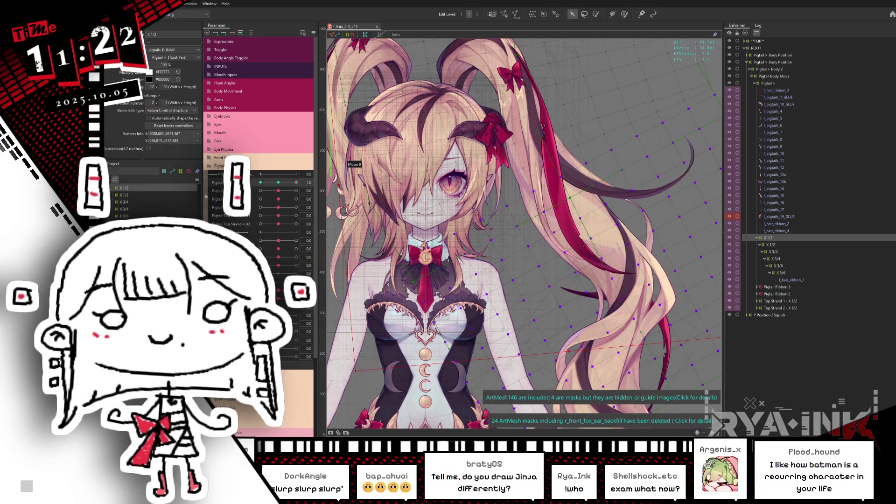
Try shrinking and rotating the deformer at Pigtail Top Strand -1.0, undo it, and test at 0.8
left_click_drag(288, 183, 261, 182)
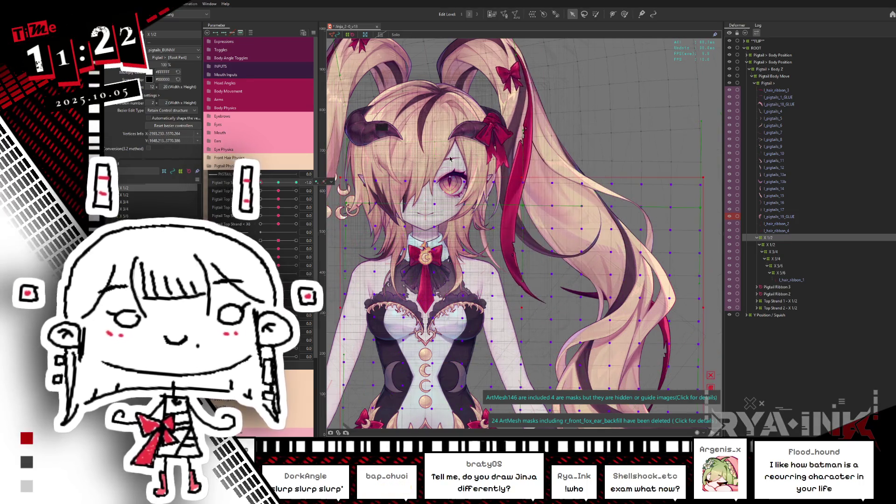
left_click_drag(523, 306, 523, 171)
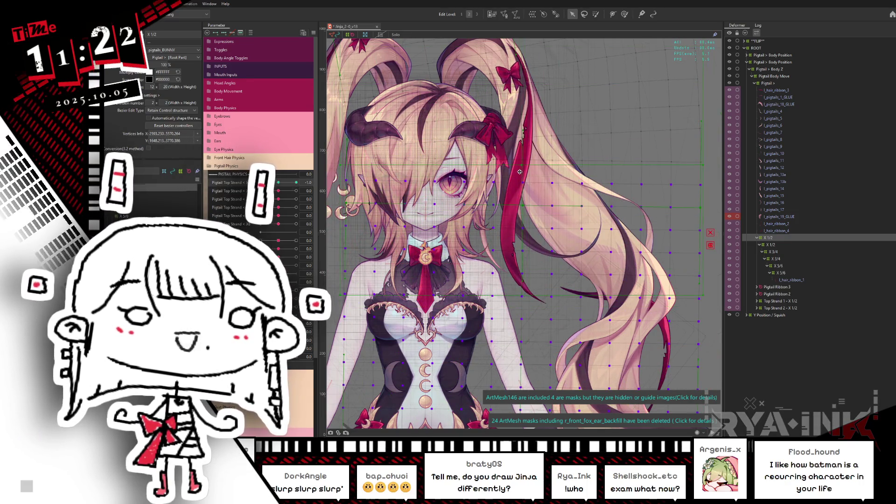
left_click_drag(522, 302, 507, 301)
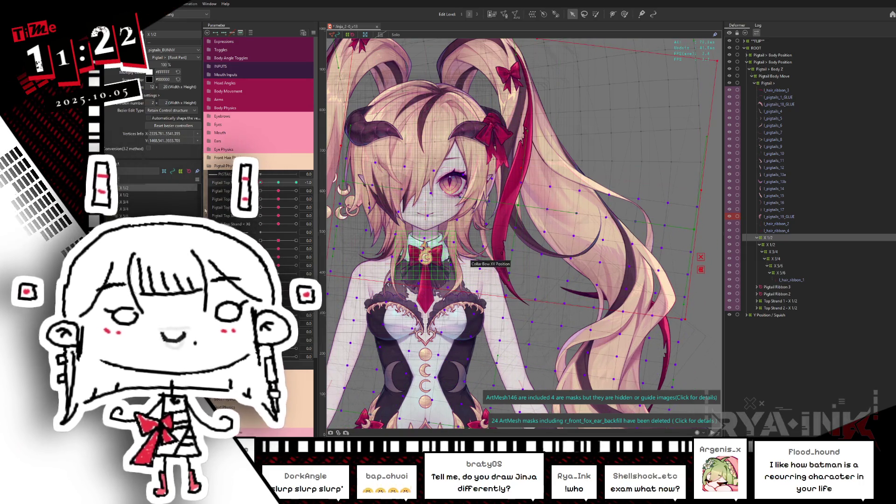
key("ctrl+z")
key("ctrl+z")
left_click_drag(296, 182, 321, 191)
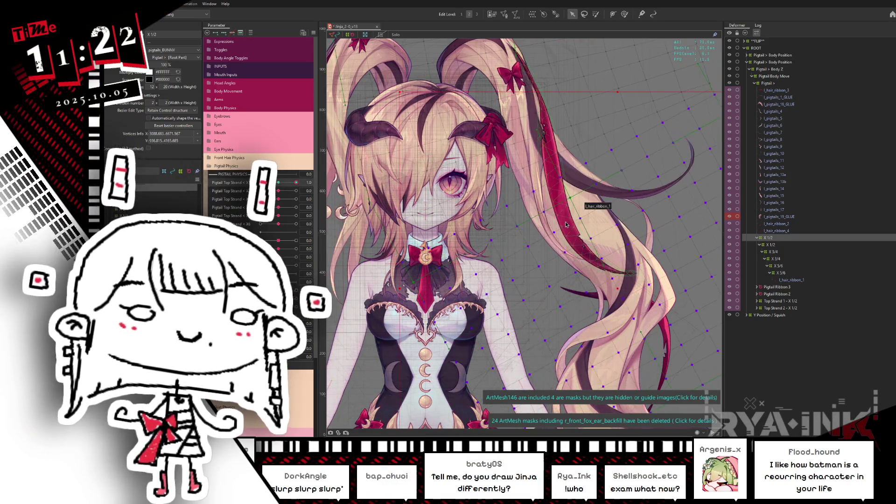
Hide the deformer overlay and preview the first pigtail parameter at 0.0 and -0.3
scroll(559, 229, "down", 3)
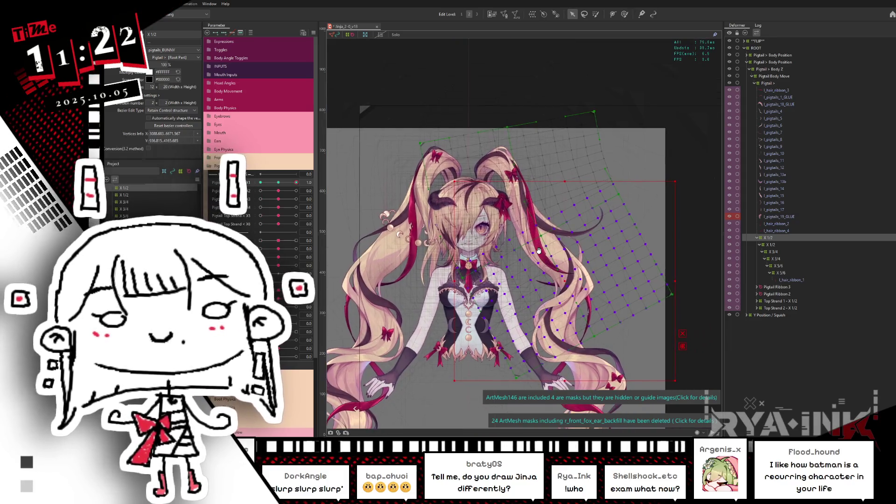
key("b")
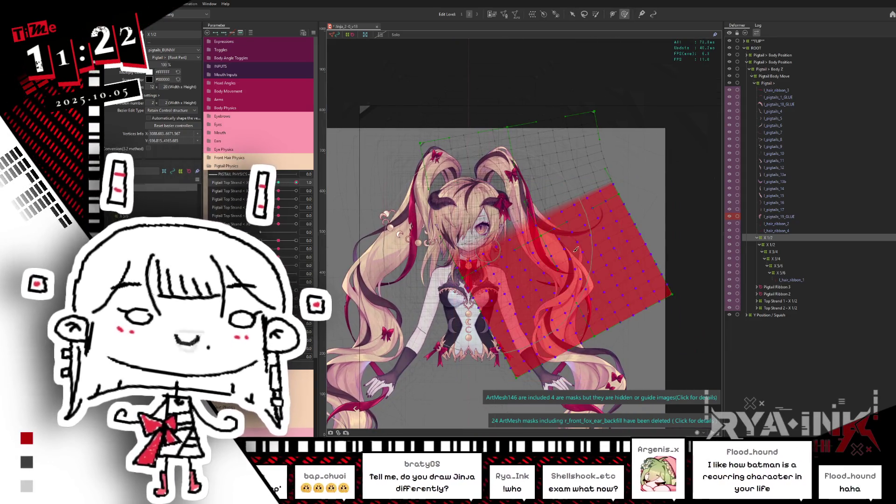
key("h")
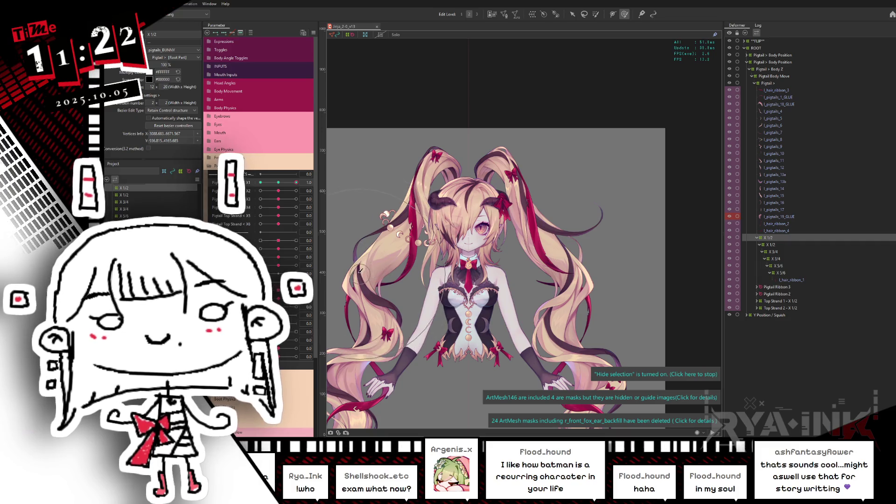
left_click(278, 182)
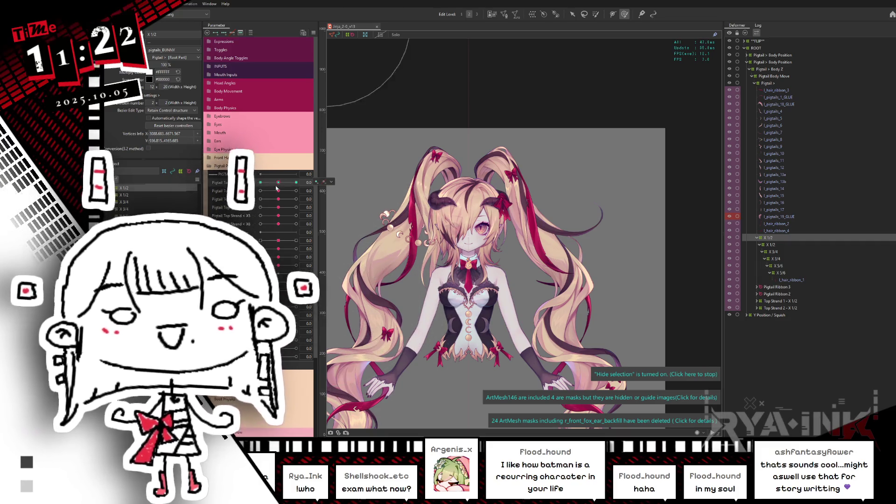
left_click_drag(279, 182, 261, 183)
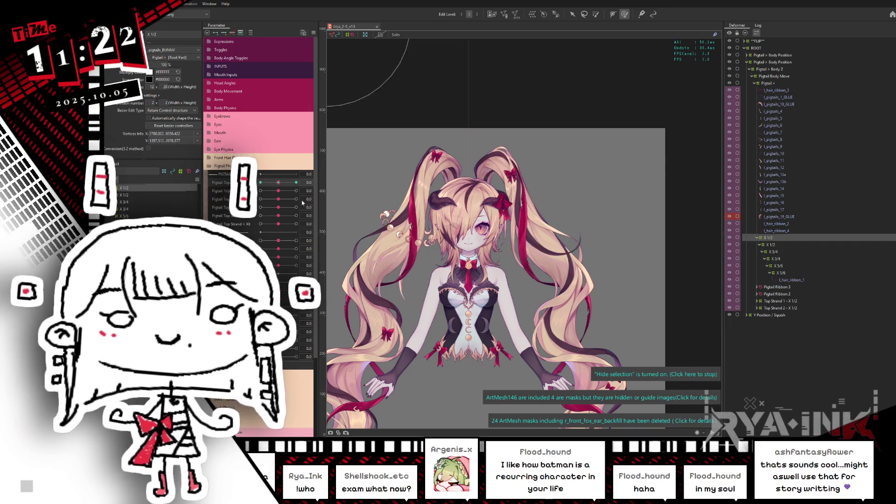
Select the nested X 1/2 warp deformer and revert a test change of the second Pigtail Top Strand
left_click(754, 244)
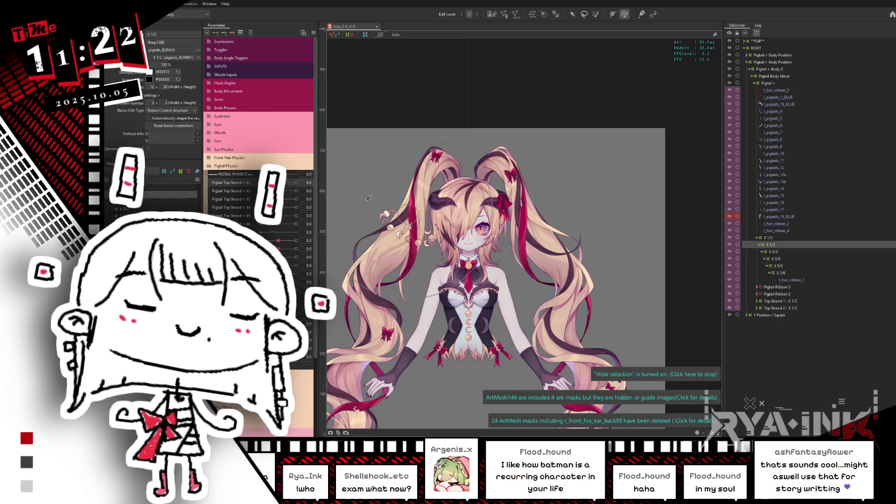
left_click_drag(278, 190, 289, 190)
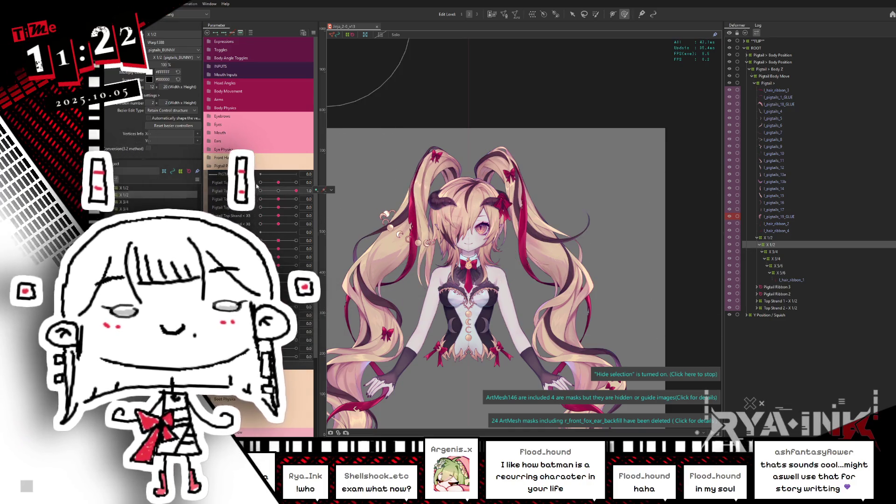
key("ctrl+z")
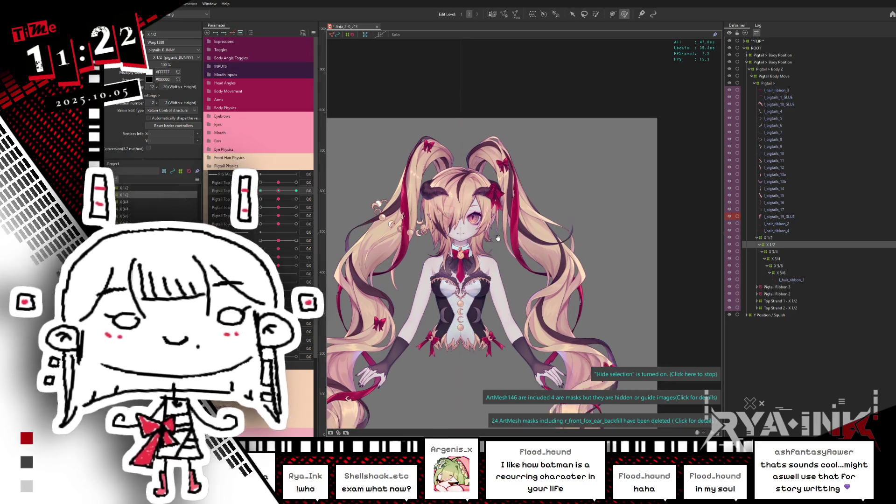
scroll(495, 208, "down", 2)
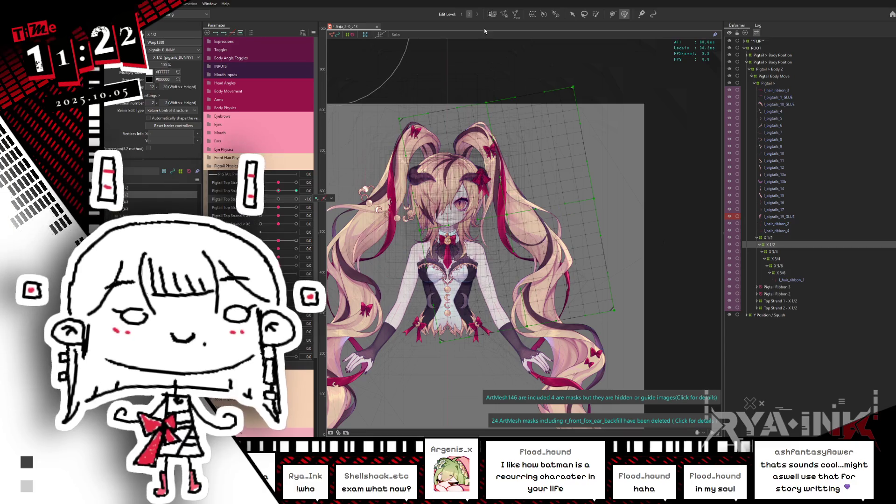
left_click(573, 14)
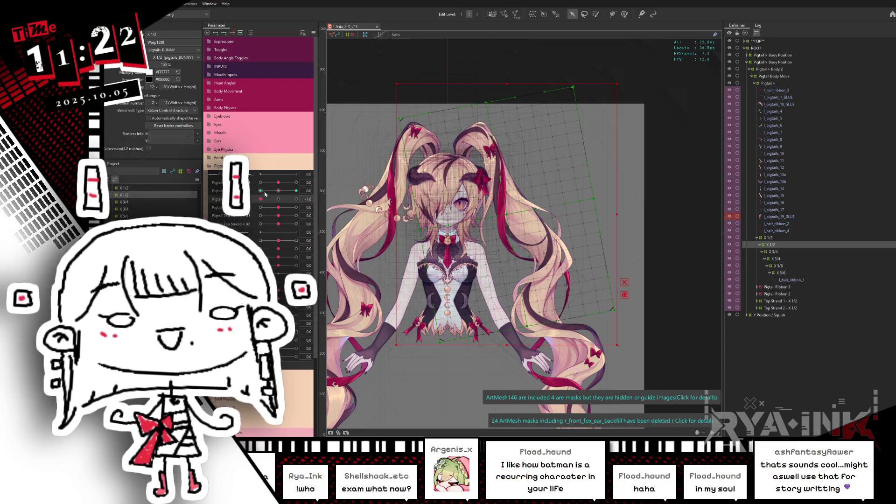
At the Pigtail Top Strand -1.0 key, rotate the X 1/2 deformer slightly clockwise
left_click_drag(265, 194, 280, 198)
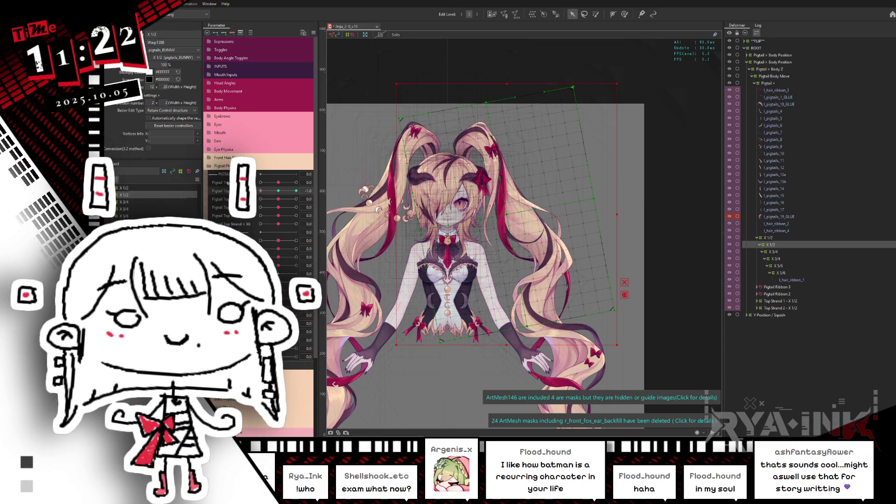
left_click(507, 214)
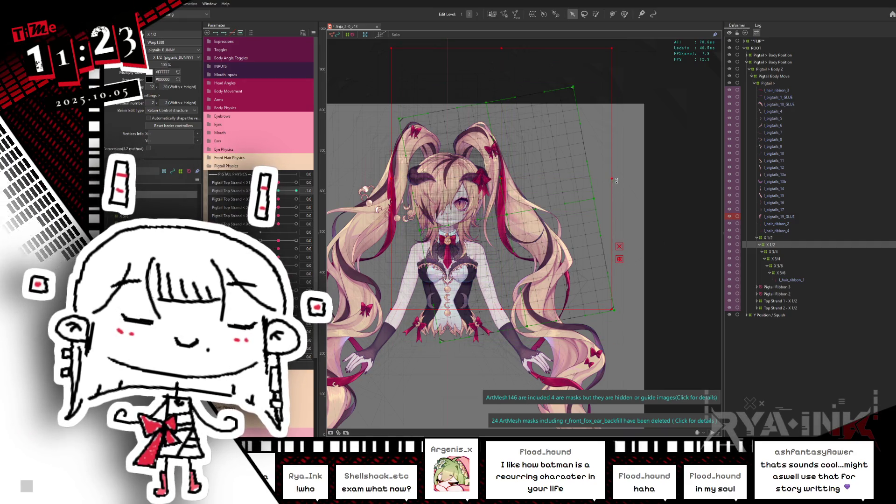
left_click_drag(261, 191, 273, 196)
key("ctrl+z")
key("ctrl+z")
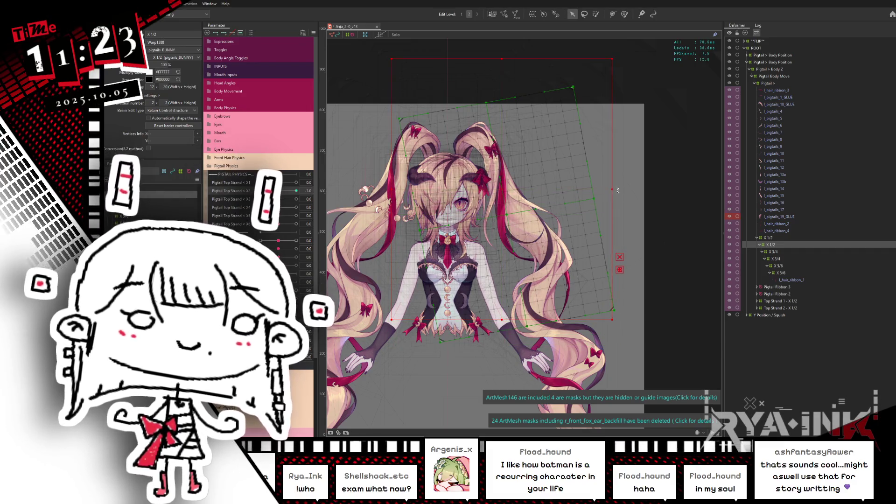
left_click_drag(616, 190, 612, 200)
Rotate X 1/2 counter-clockwise at the 1.0 key, then compare the -1, 0 and 1 poses
left_click(297, 190)
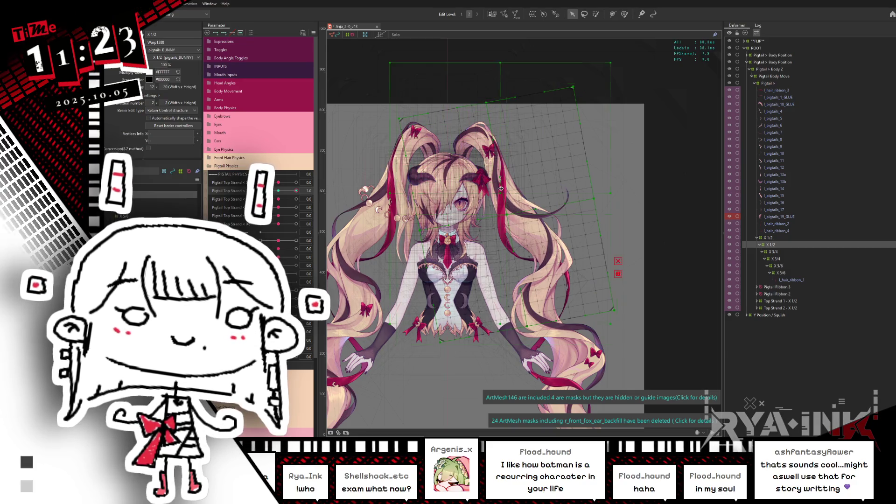
left_click_drag(614, 192, 617, 175)
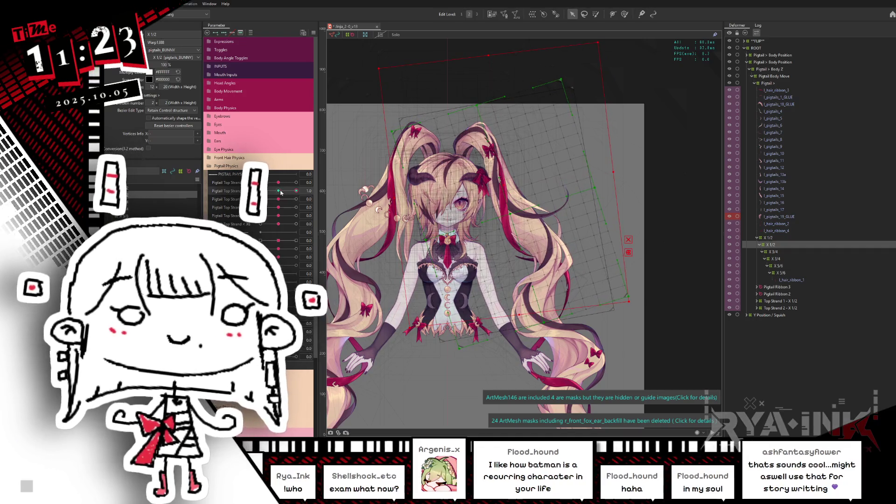
left_click(260, 191)
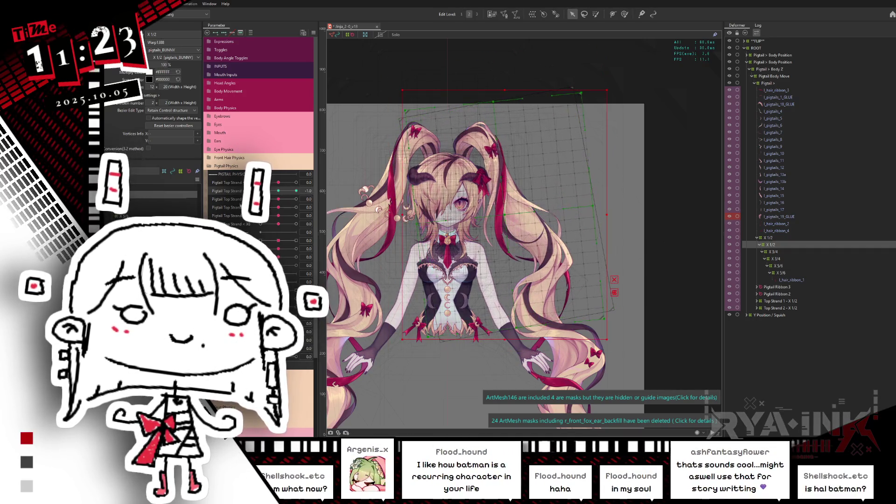
left_click(279, 191)
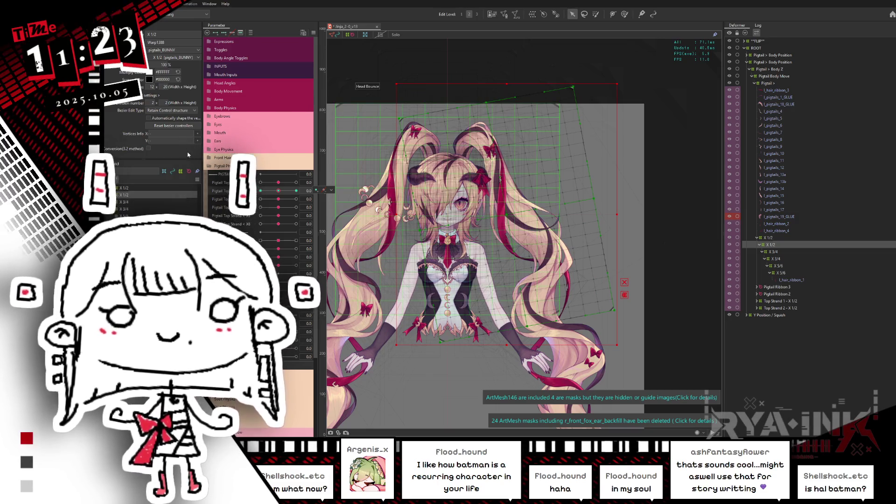
left_click(296, 191)
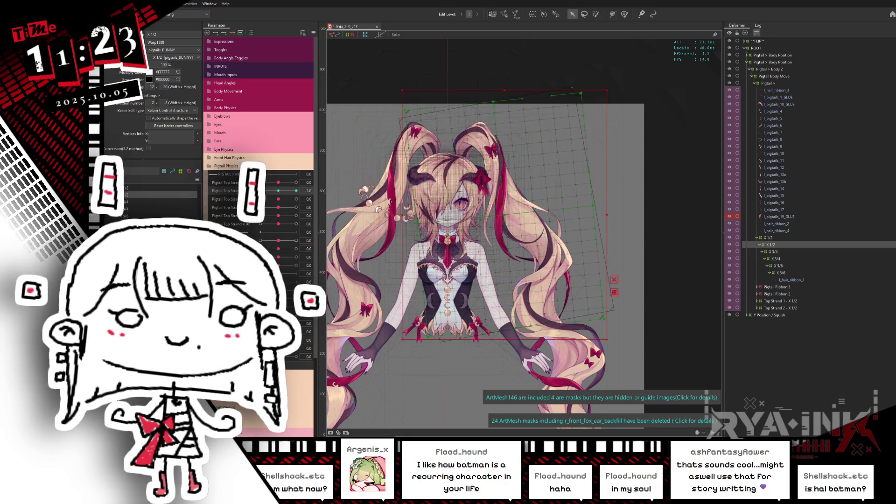
left_click(260, 191)
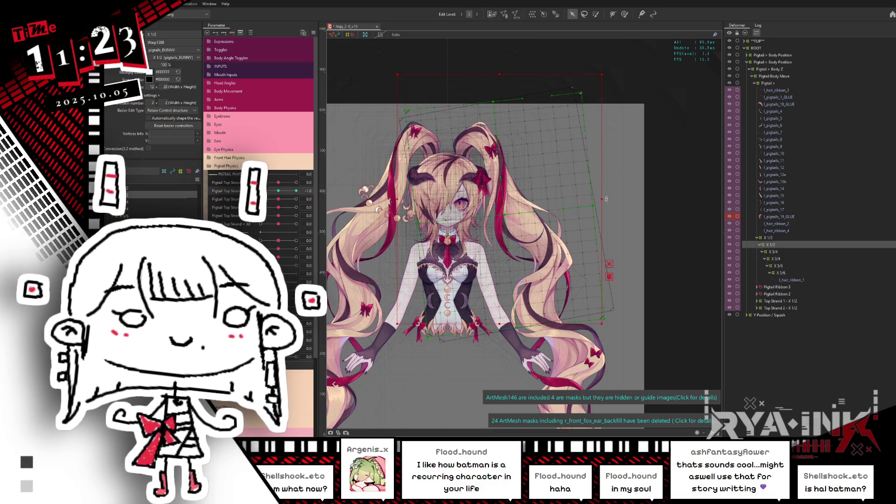
left_click_drag(283, 191, 308, 191)
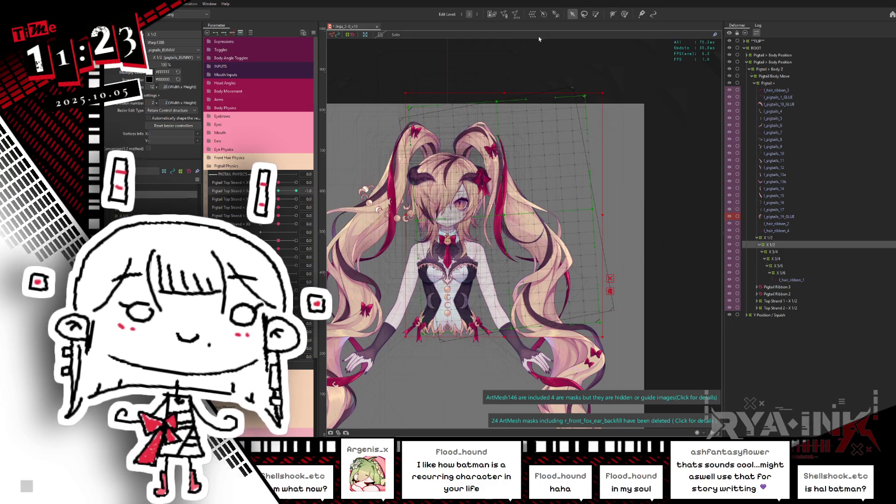
scroll(599, 62, "up", 1)
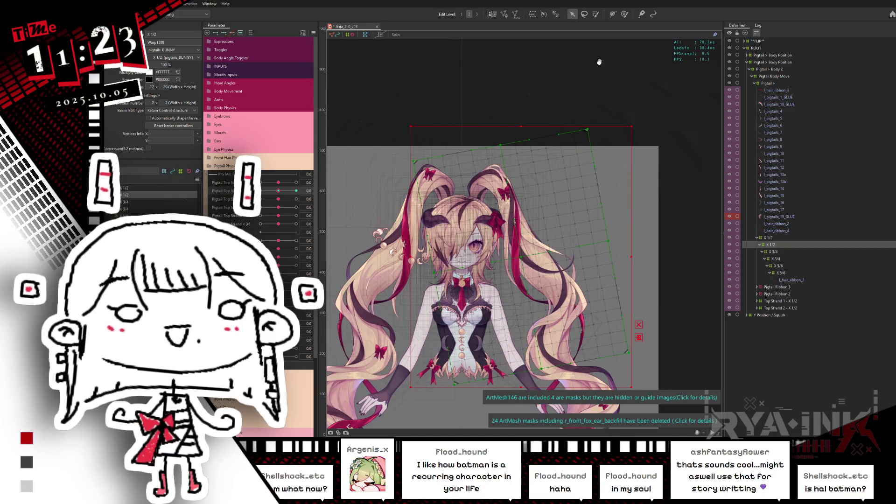
left_click(596, 14)
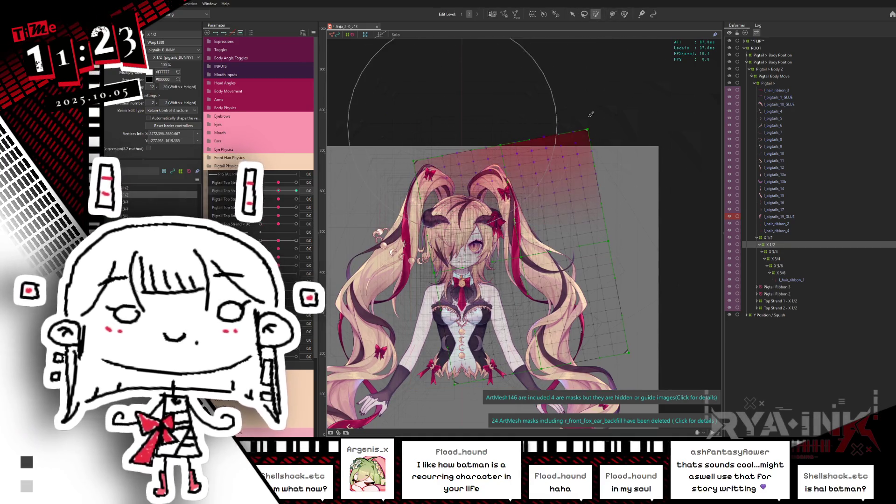
Sweep Pigtail Top Strand from -1.0 to 1.0 to test the X 1/2 warp, then hide the overlay
left_click(509, 107)
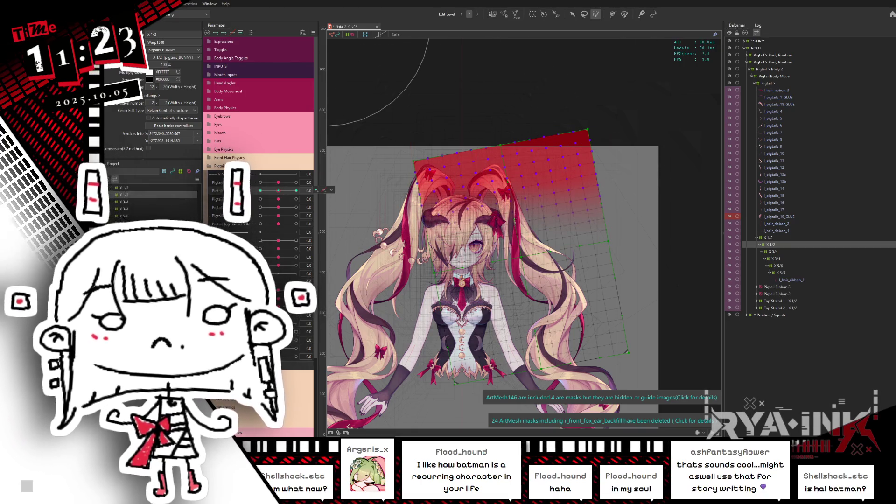
left_click_drag(280, 192, 272, 198)
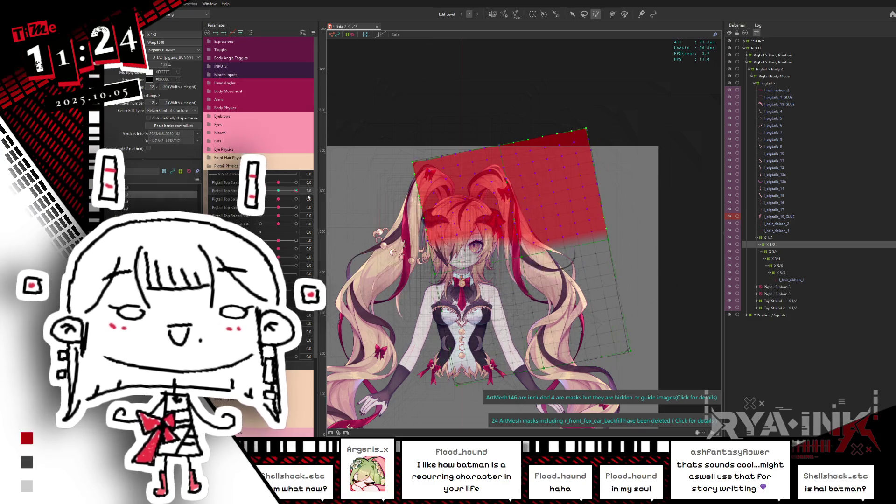
left_click_drag(280, 190, 295, 190)
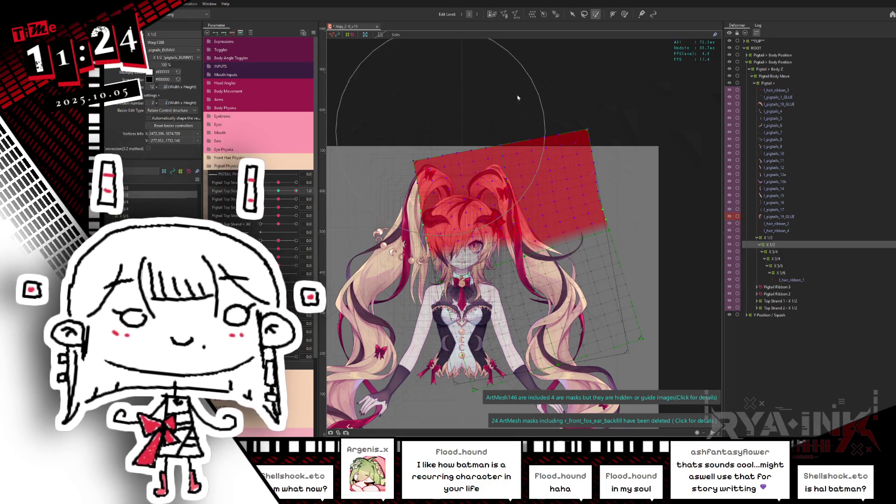
key("ctrl+h")
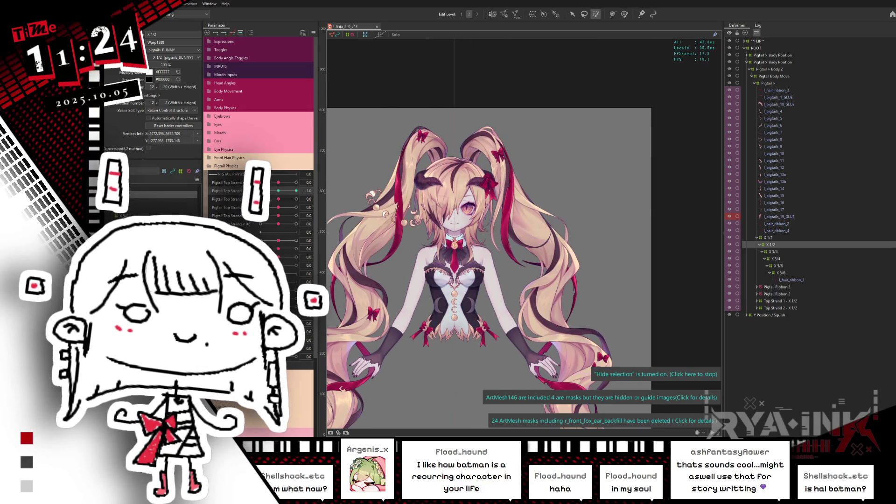
Preview the second Pigtail Top Strand at 1.0, -1.0 and -0.8, ending at -1.0
left_click(510, 199)
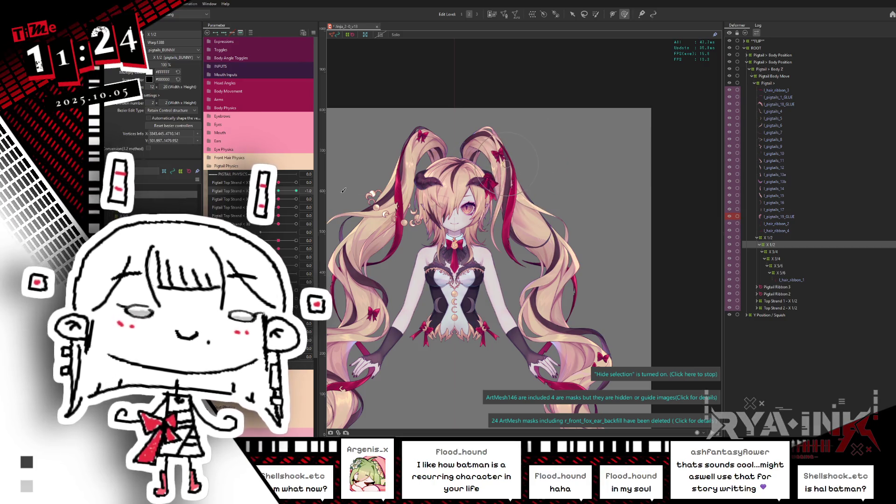
left_click(297, 191)
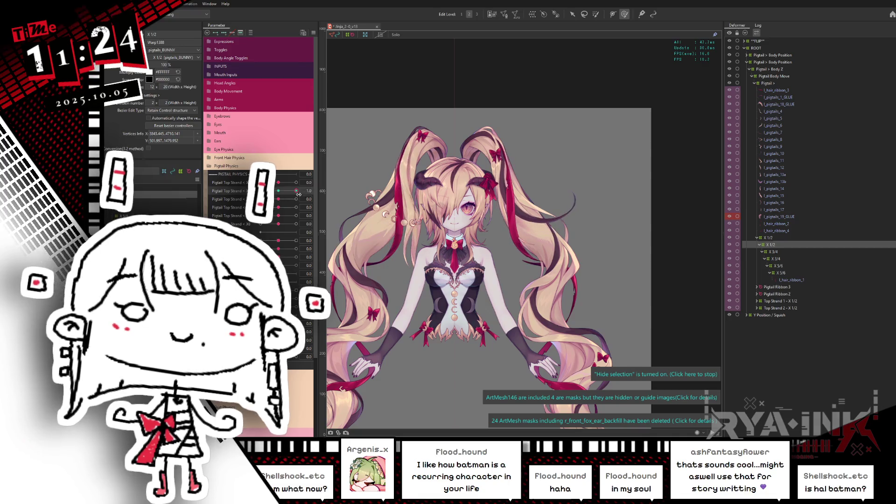
left_click(297, 191)
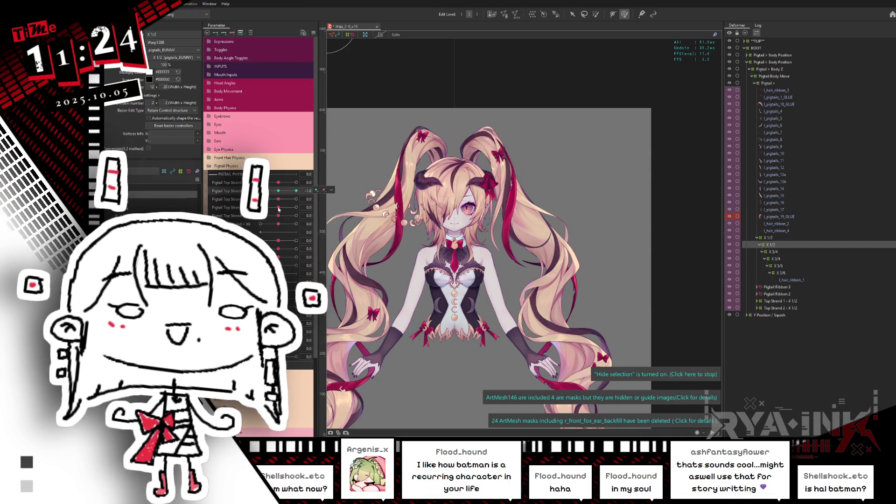
left_click(264, 190)
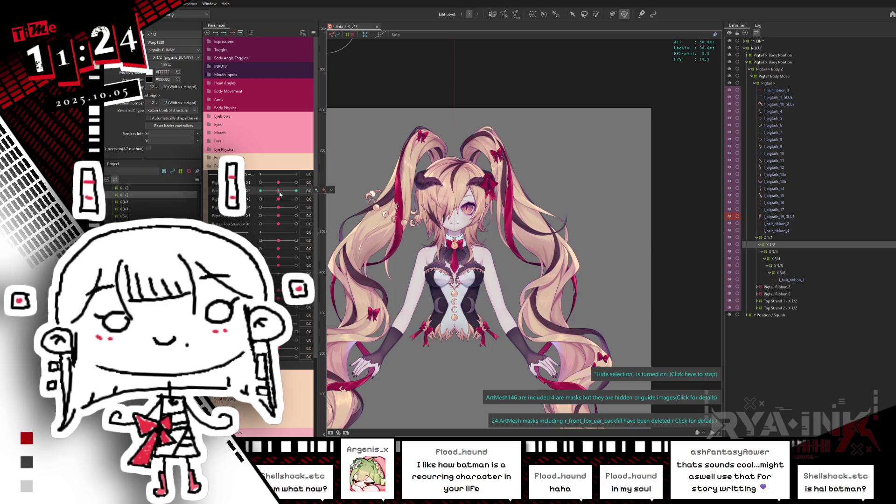
left_click(261, 191)
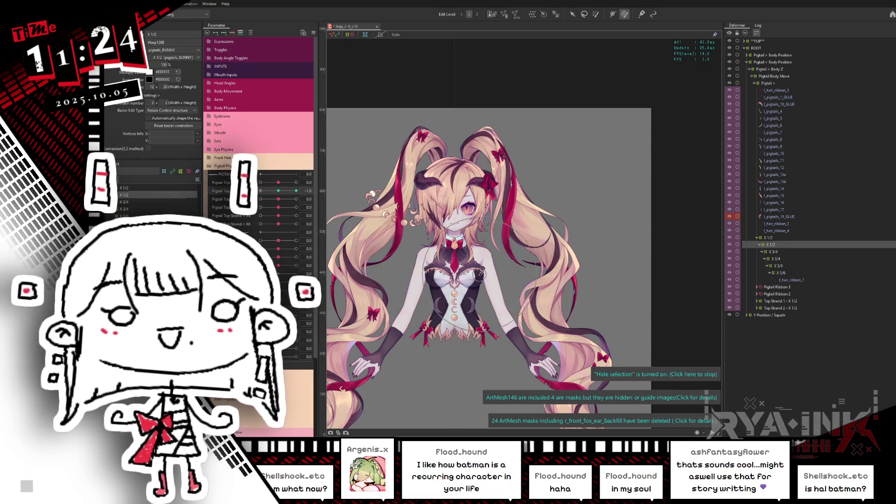
Clear the mesh vertex selection and select the X 1/2 warp deformer on the canvas
left_click(503, 267)
left_click(510, 208)
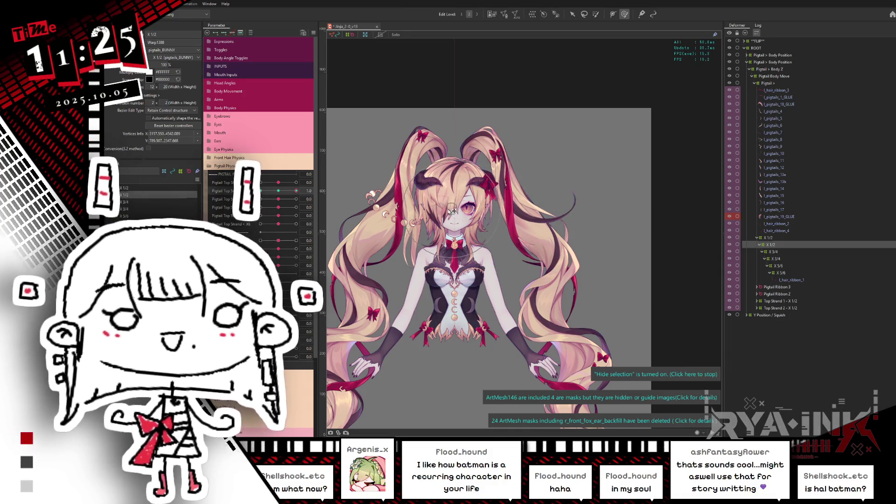
key("Escape")
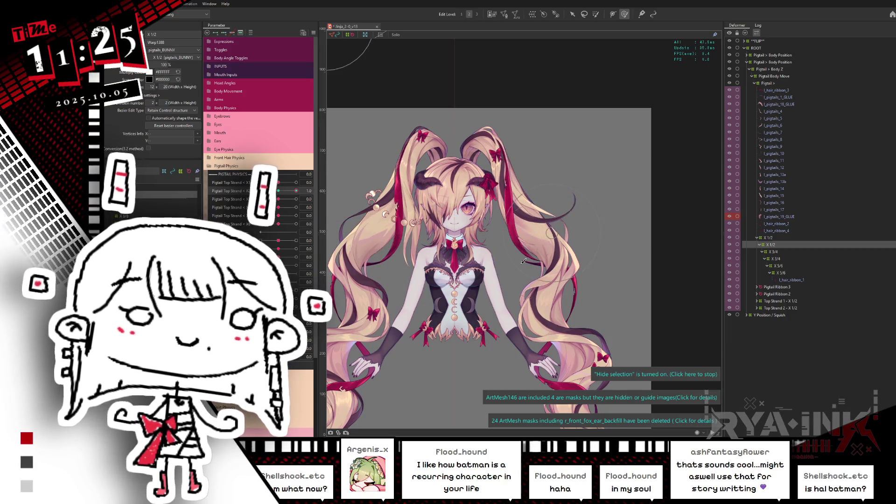
left_click(575, 308)
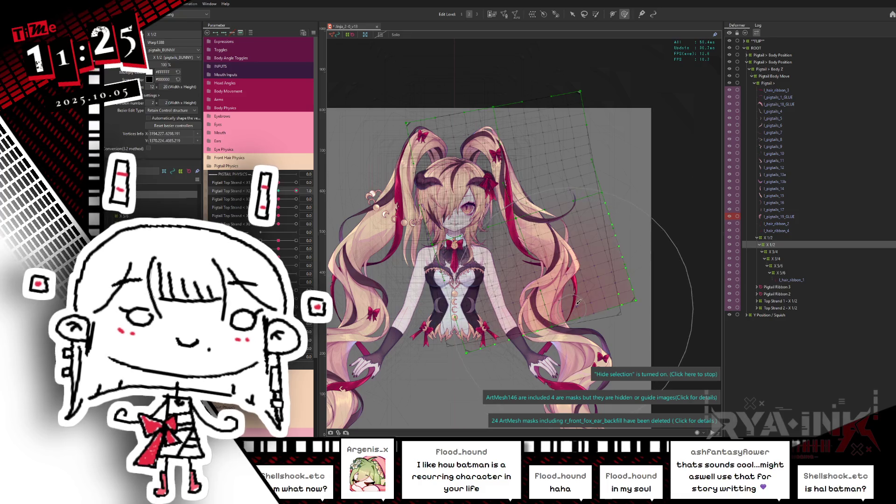
Select the X 1/2 lattice points and toggle the overlay to check its coverage of the hair
left_click_drag(564, 311, 630, 282)
scroll(613, 291, "up", 1)
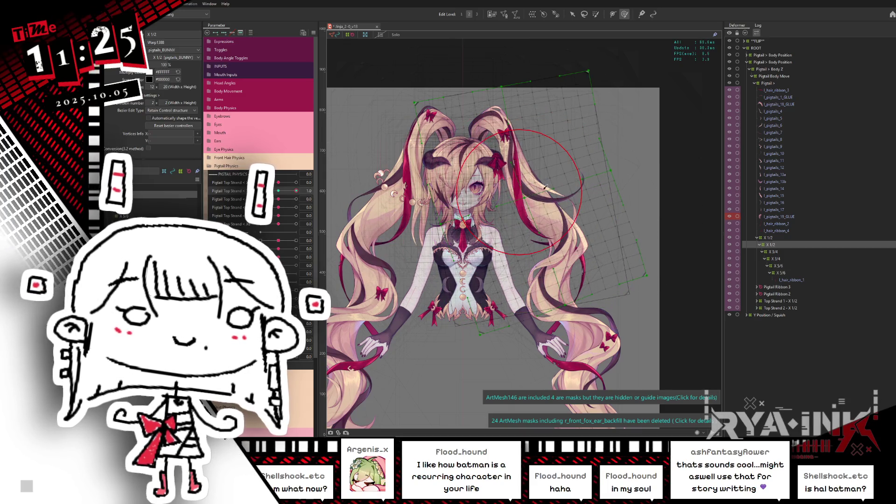
key("ctrl+h")
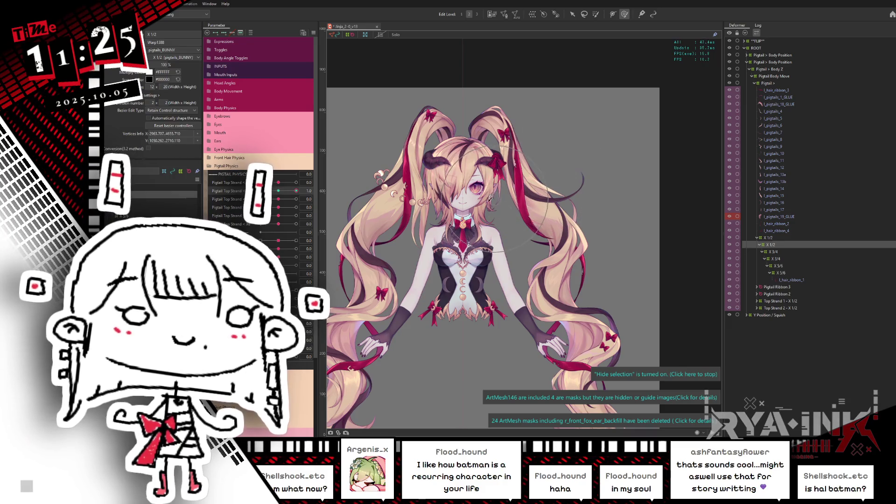
key("ctrl+h")
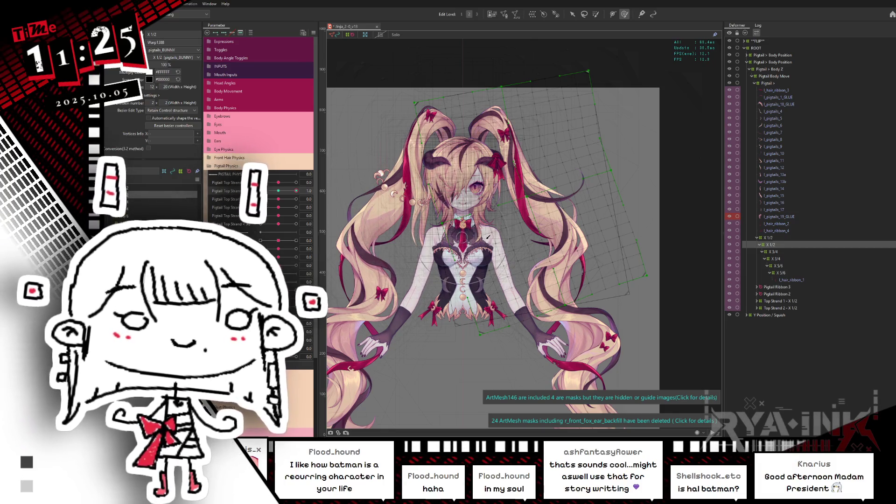
key("ctrl+h")
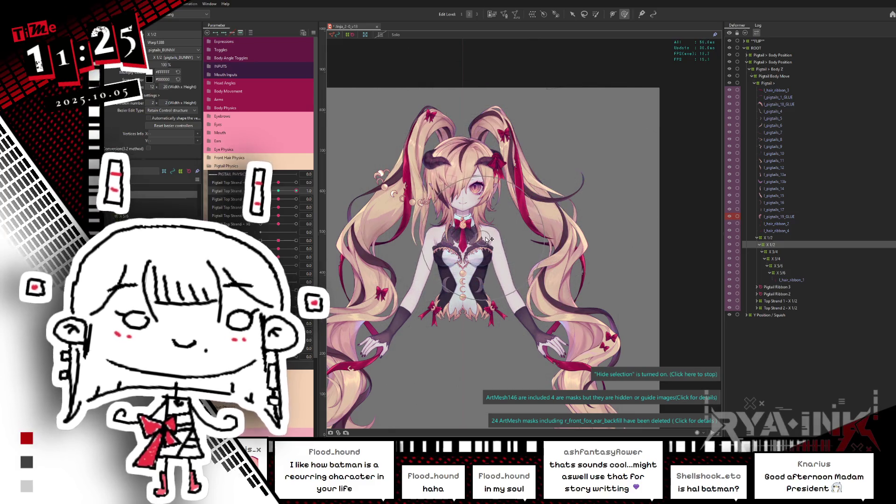
left_click(547, 223)
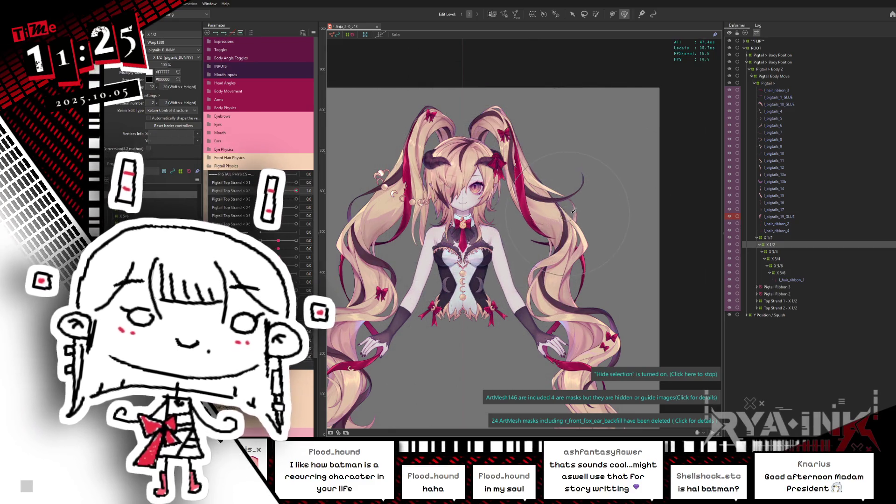
left_click(553, 190)
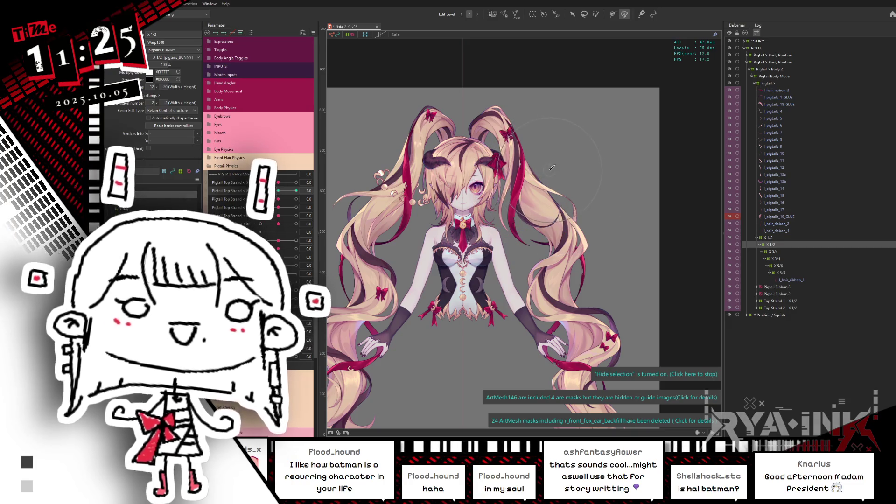
Select all lattice points and set Pigtail Top Strand to -1.0 by entering the value
key("ctrl+a")
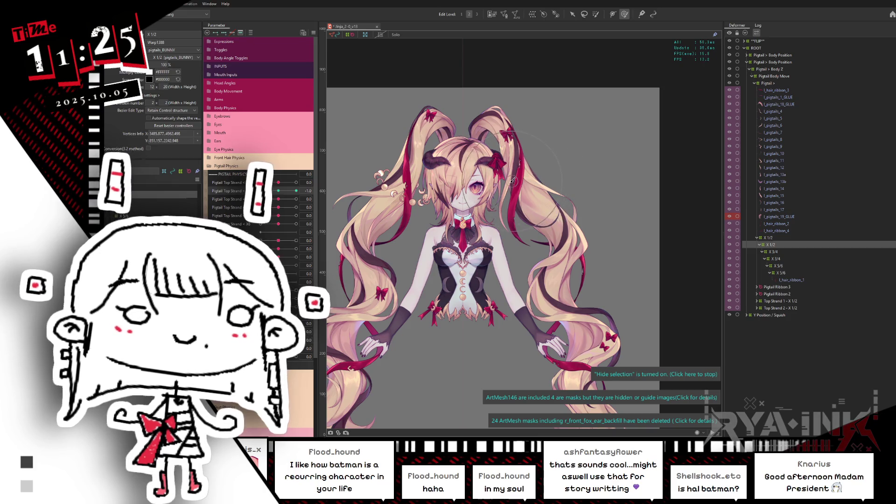
left_click(275, 192)
left_click_drag(275, 193, 296, 191)
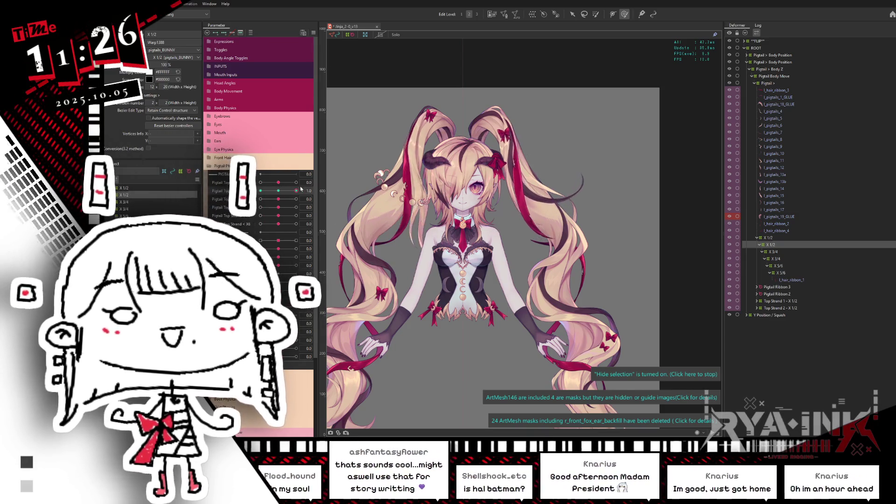
type("-1")
key("Return")
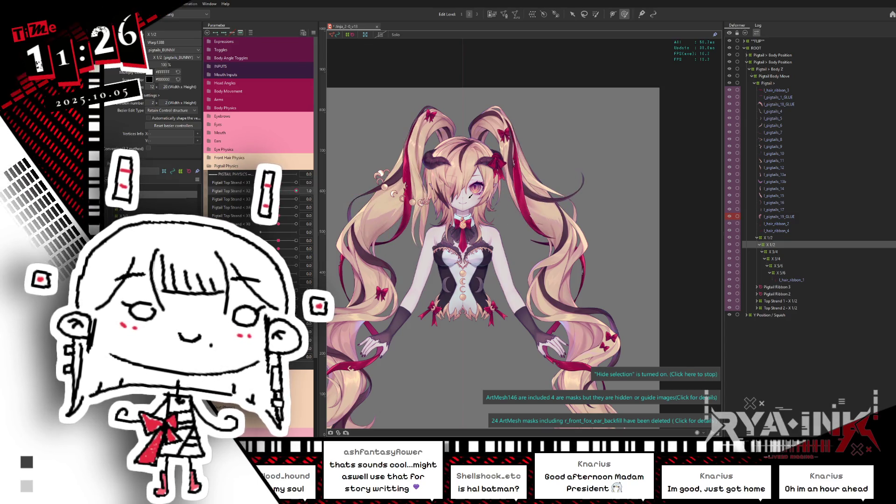
left_click(464, 210)
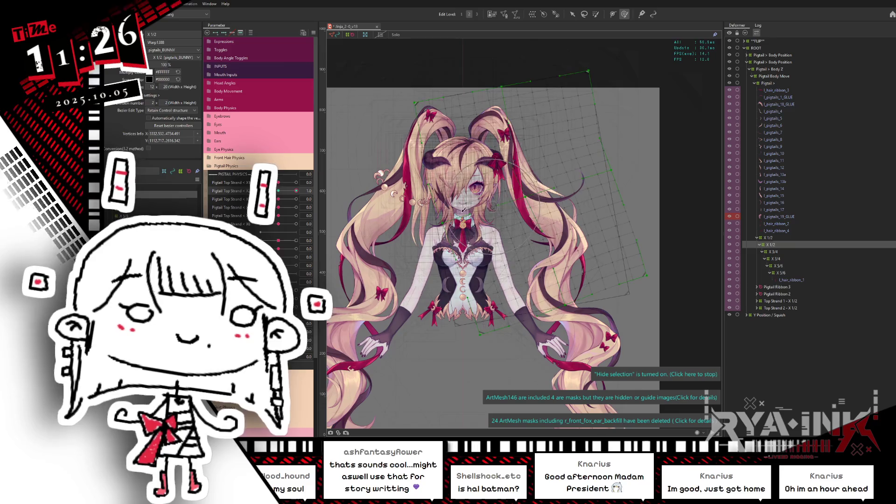
Box-select the X 1/2 lattice points and drag the warp grid to pull the pigtails left
key("Escape")
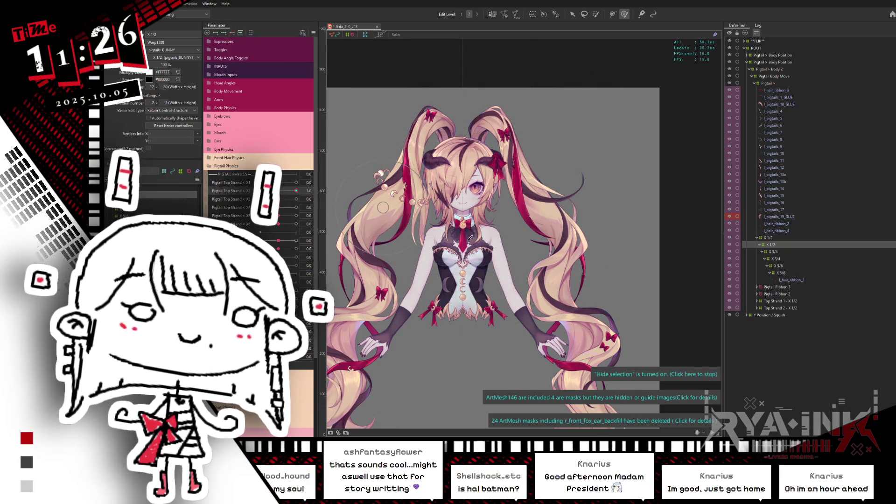
key("ctrl+h")
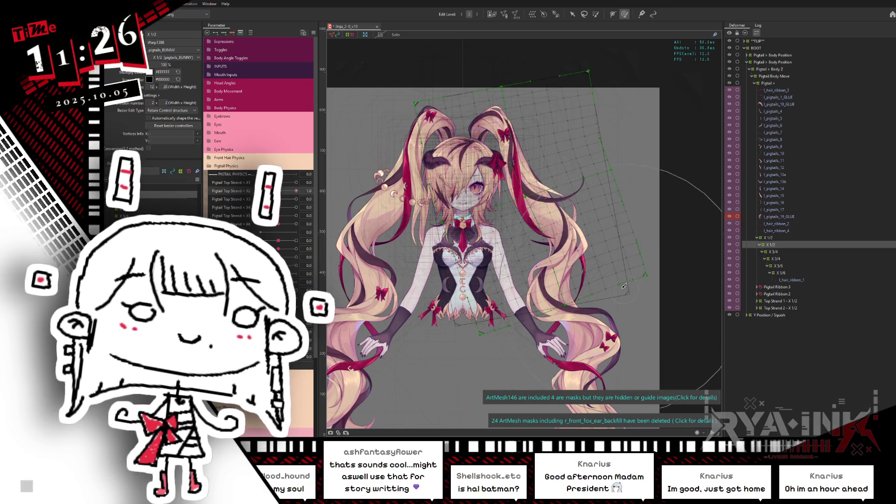
left_click_drag(625, 286, 591, 253)
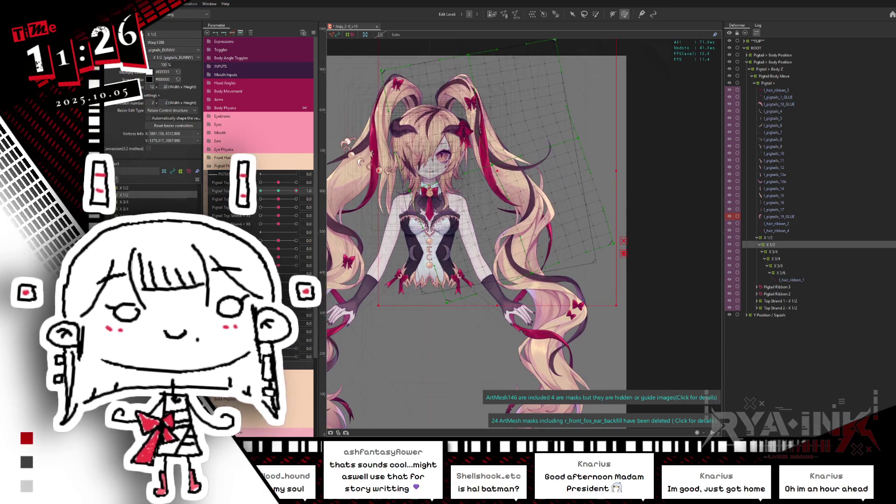
scroll(172, 102, "up", 1)
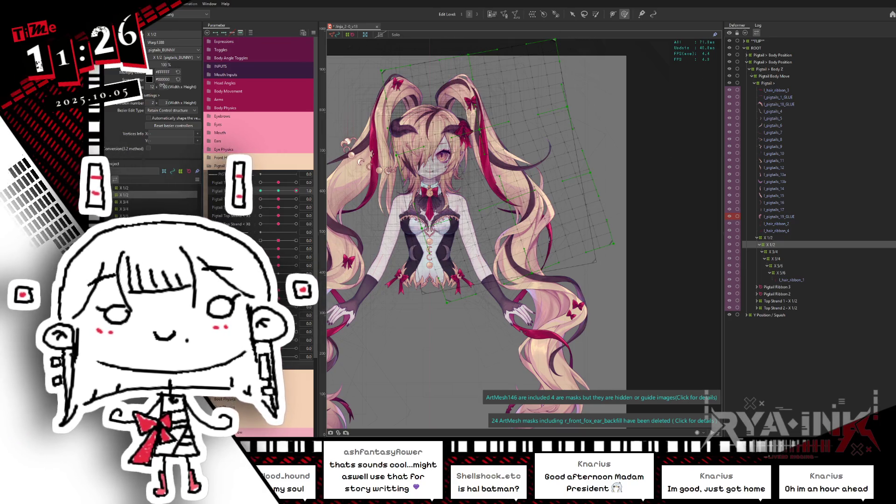
left_click(143, 32)
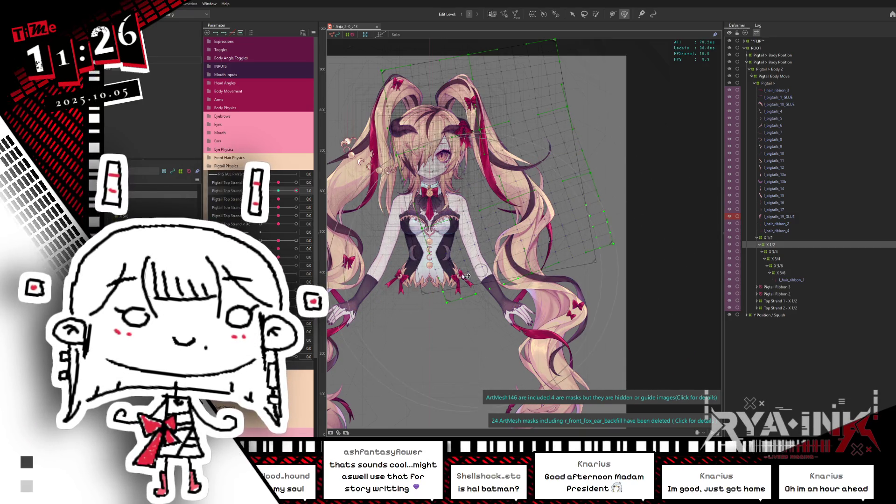
left_click_drag(593, 258, 459, 266)
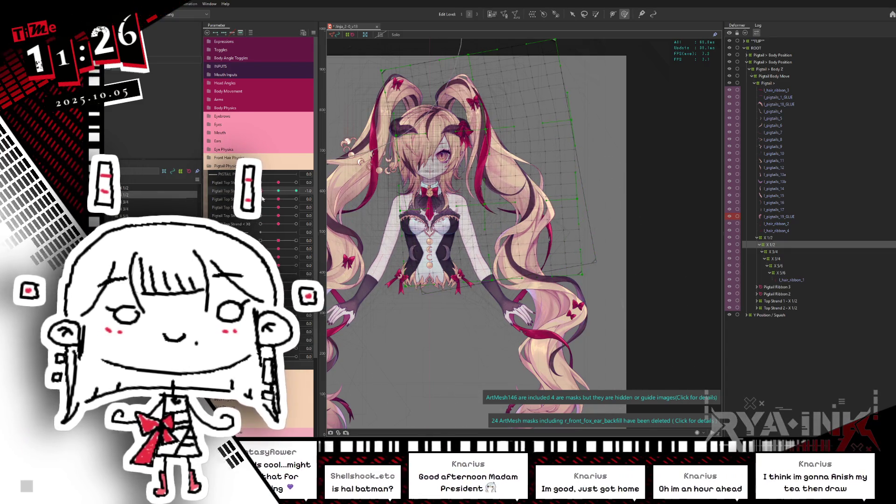
Preview the reshaped pigtails at Pigtail Top Strand 1.0 and -1.0, resetting the third strand to 0.0
left_click_drag(265, 191, 327, 192)
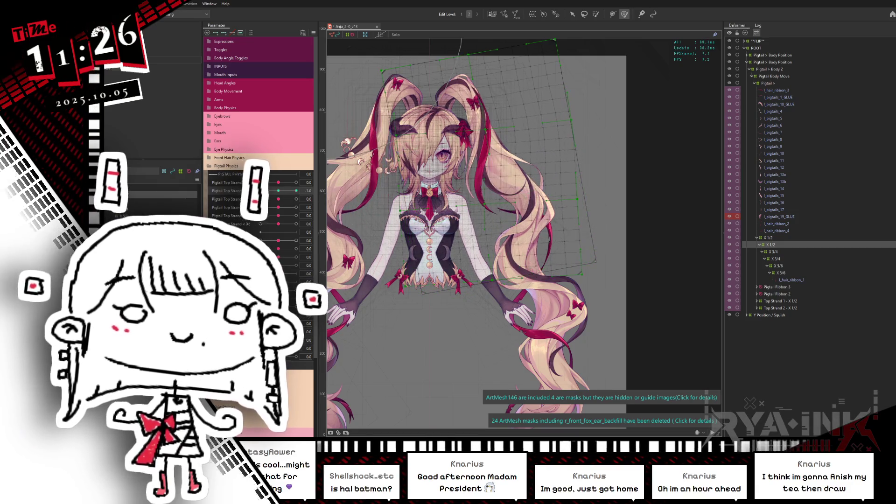
key("ctrl+h")
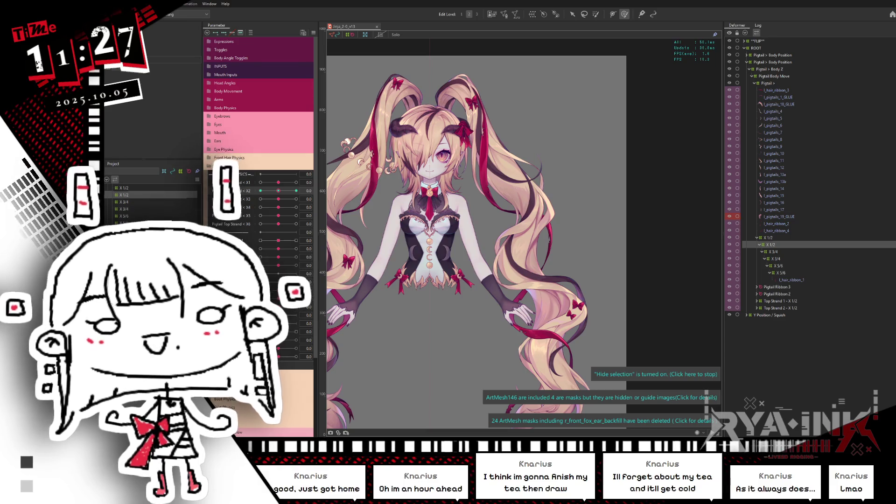
mouse_move(279, 191)
left_mouse_down()
mouse_move(261, 191)
mouse_move(311, 189)
mouse_move(260, 199)
left_mouse_up()
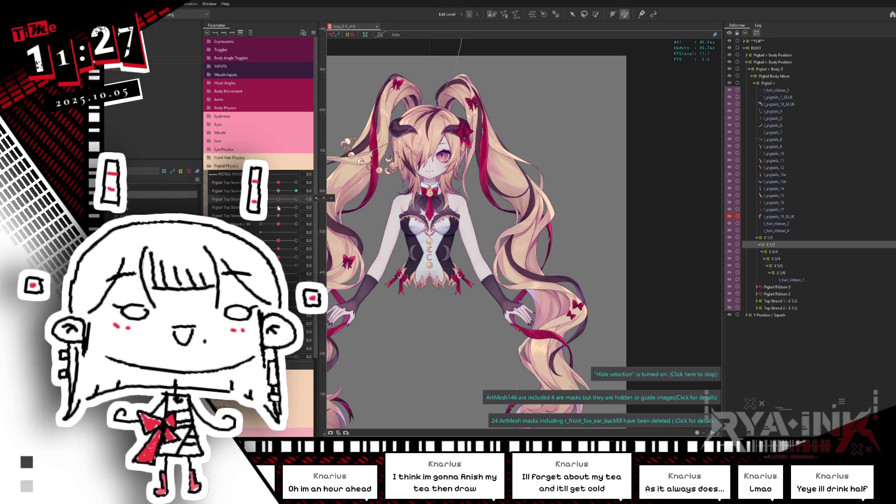
left_click(262, 232)
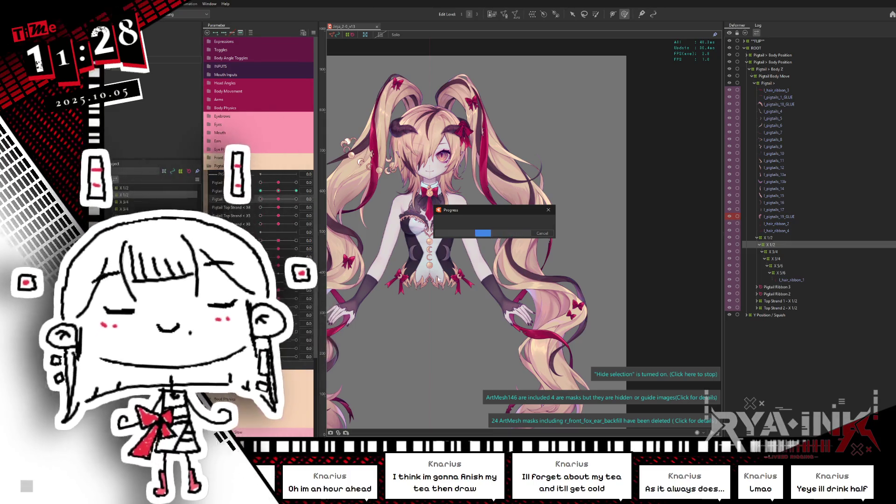
left_click(778, 252)
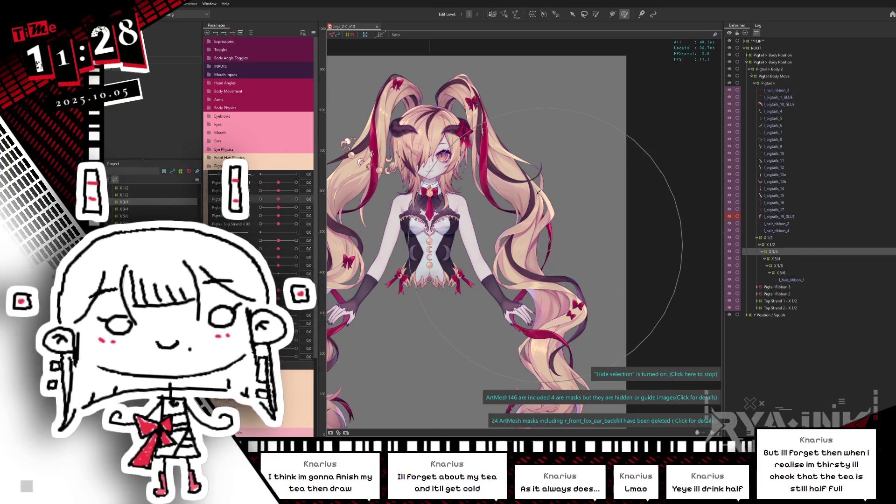
Select X 3/4, set the third Pigtail Top Strand to -1.0 and rotate the deformer to swing the pigtail
scroll(522, 212, "up", 1)
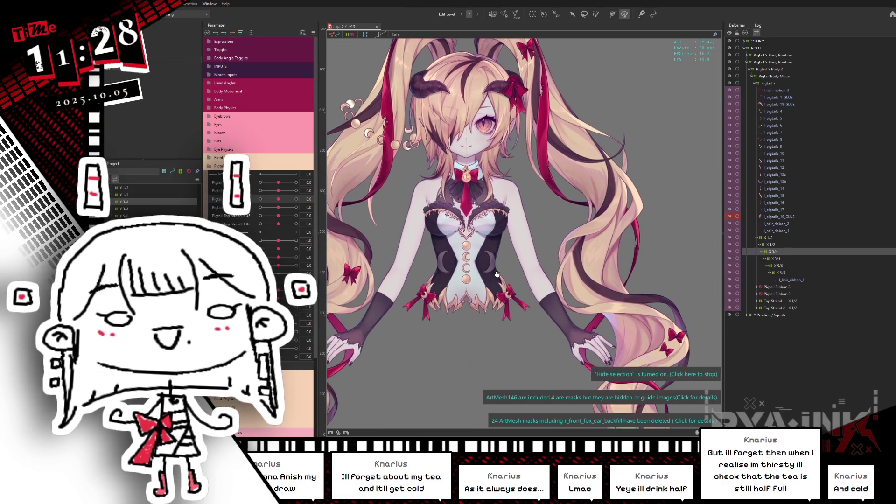
left_click(485, 228)
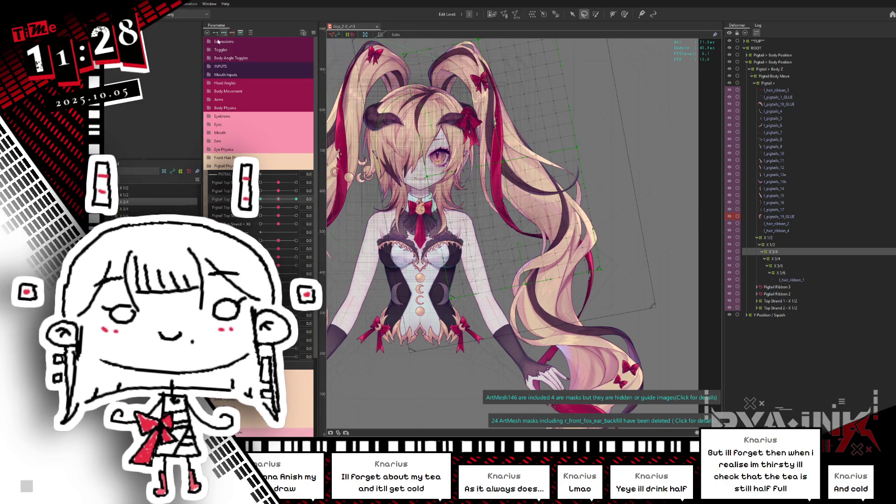
left_click(278, 198)
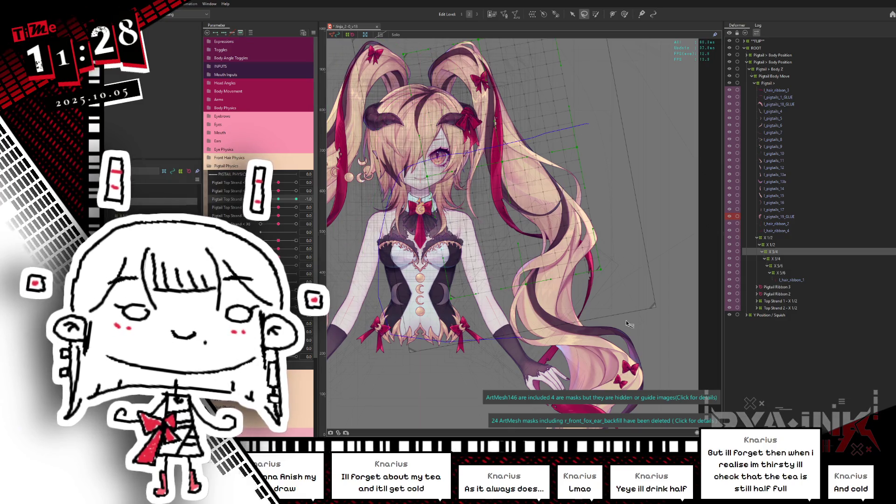
left_click(571, 15)
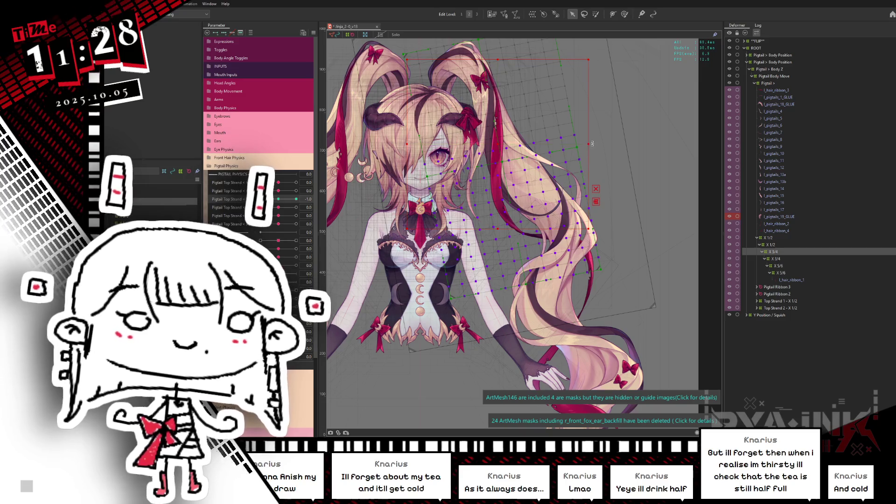
left_click_drag(591, 148, 584, 153)
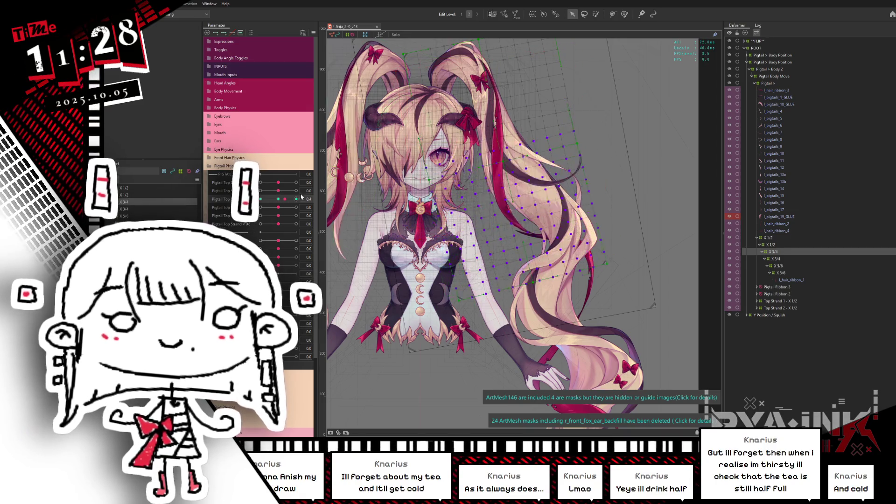
key("l")
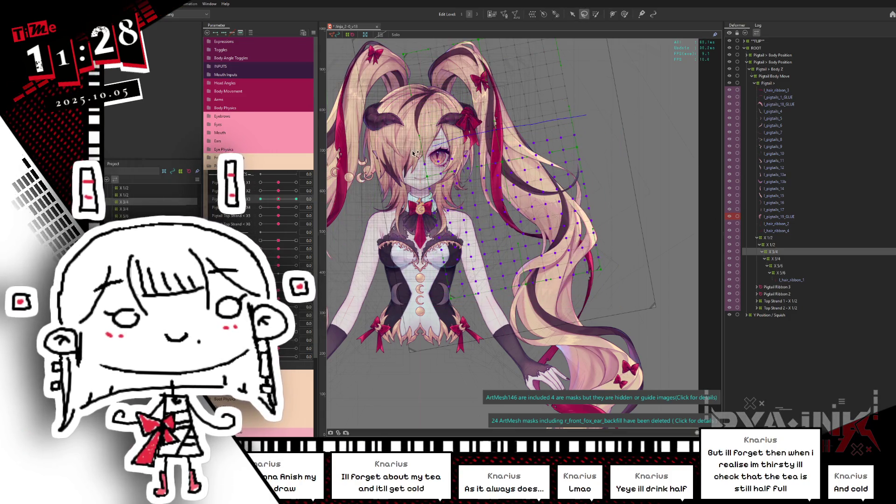
key("v")
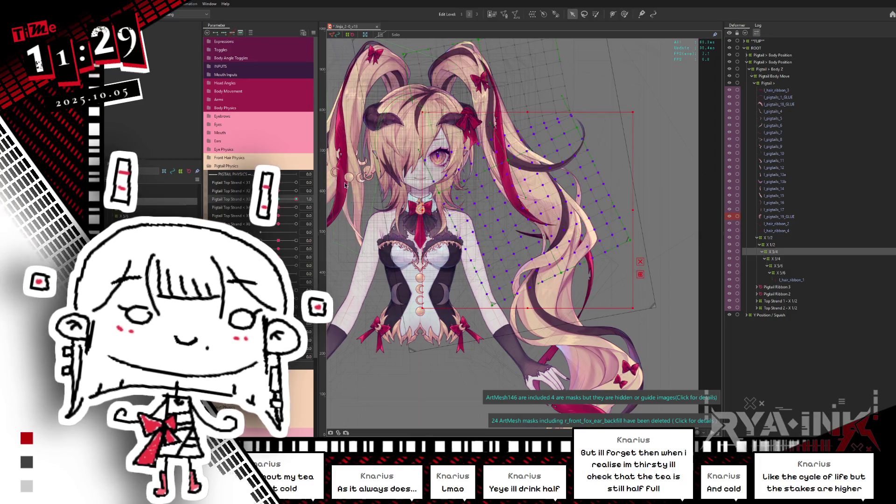
key("l")
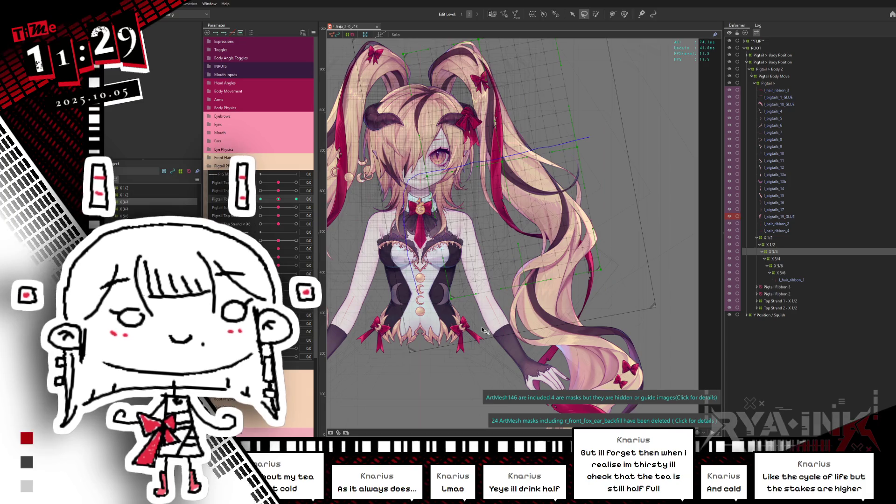
Rotate the X 3/4 deformer counter-clockwise at X3 1.0 and the opposite way at -1.0
key("v")
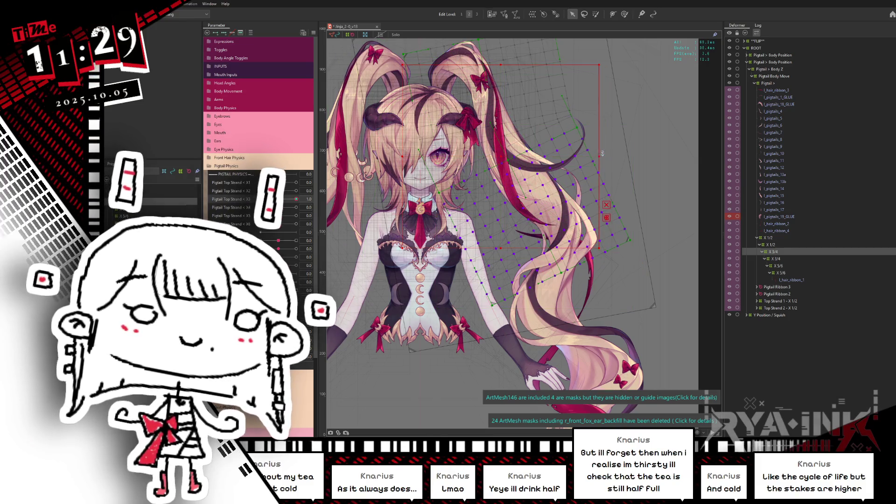
left_click_drag(602, 157, 605, 146)
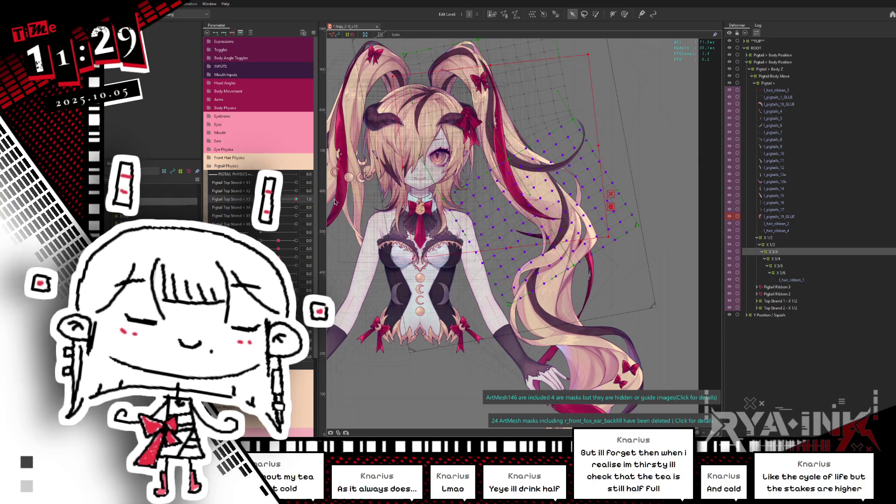
left_click(302, 201)
left_click_drag(294, 206, 262, 199)
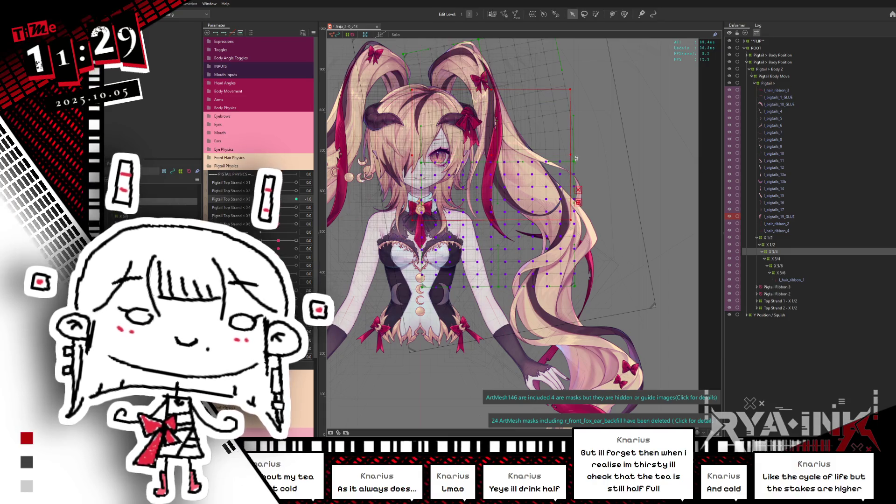
left_click_drag(577, 159, 576, 168)
mouse_move(261, 199)
left_mouse_down()
mouse_move(317, 202)
mouse_move(261, 183)
mouse_move(261, 199)
left_mouse_up()
Reset the Pigtail Top Strand parameters to 0.0 and select the lower X 3/4 deformer
left_click(230, 207)
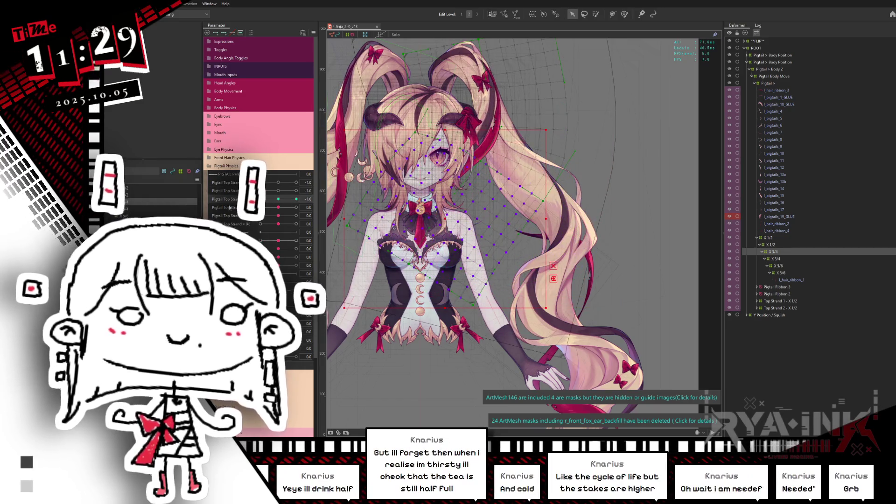
left_click(207, 32)
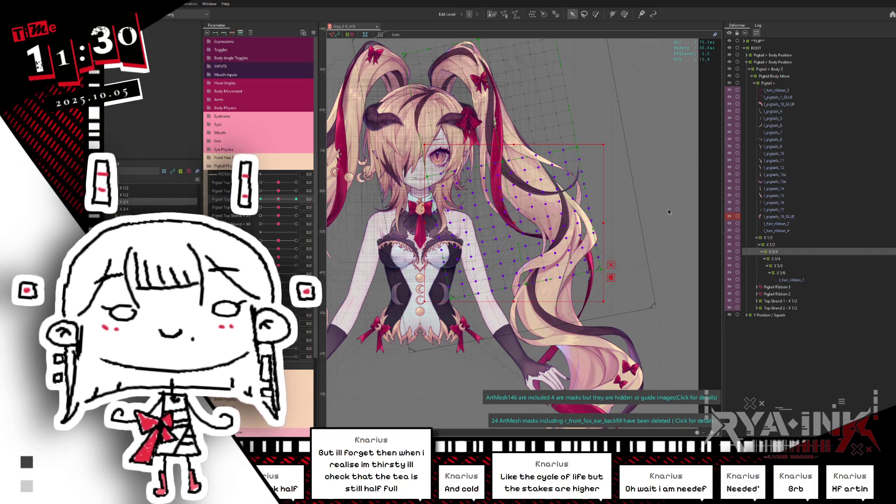
left_click(776, 259)
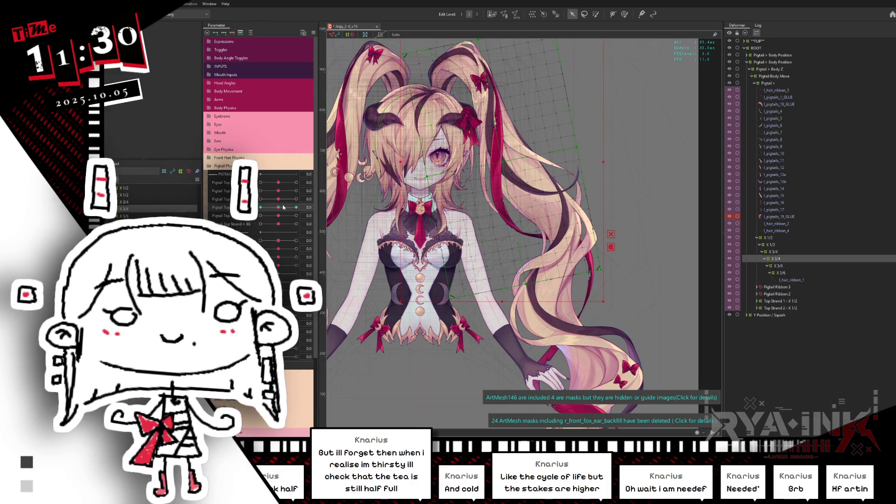
Rotate the nested X 3/4 deformer counter-clockwise at X4 1.0 and the opposite way at -1.0
left_click_drag(284, 208, 261, 207)
left_click(584, 14)
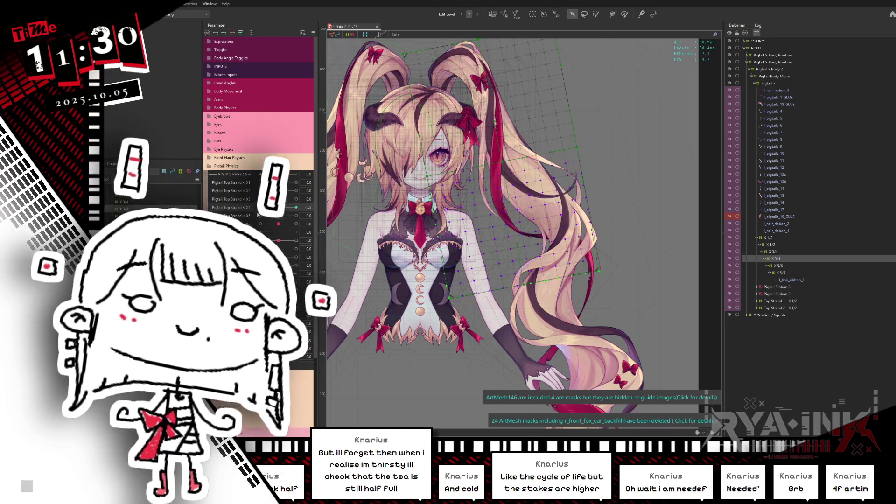
left_click_drag(278, 208, 302, 208)
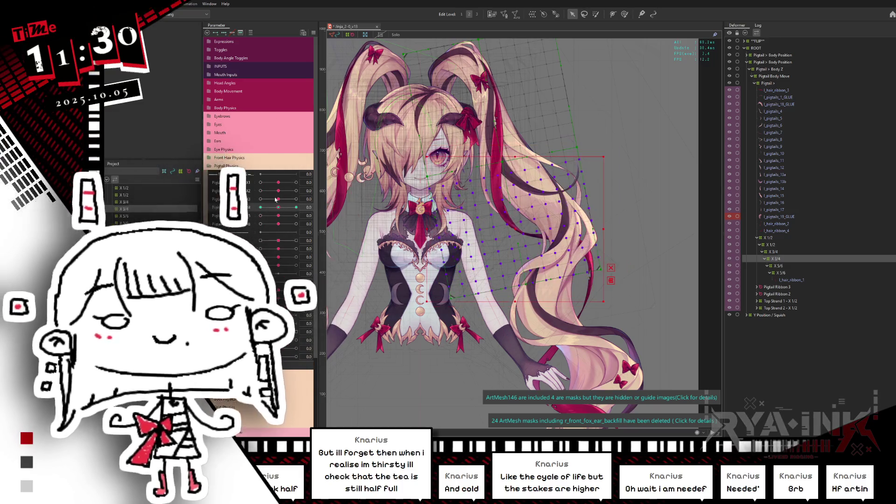
key("l")
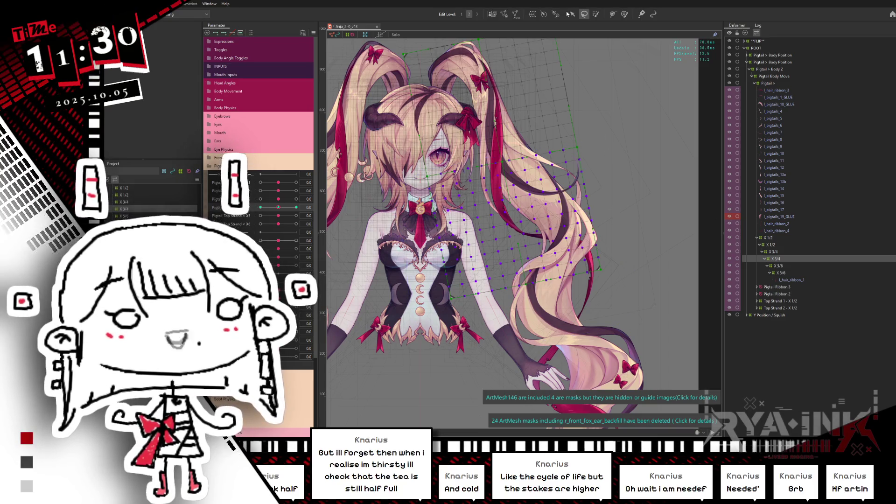
left_click(571, 14)
left_click(499, 177)
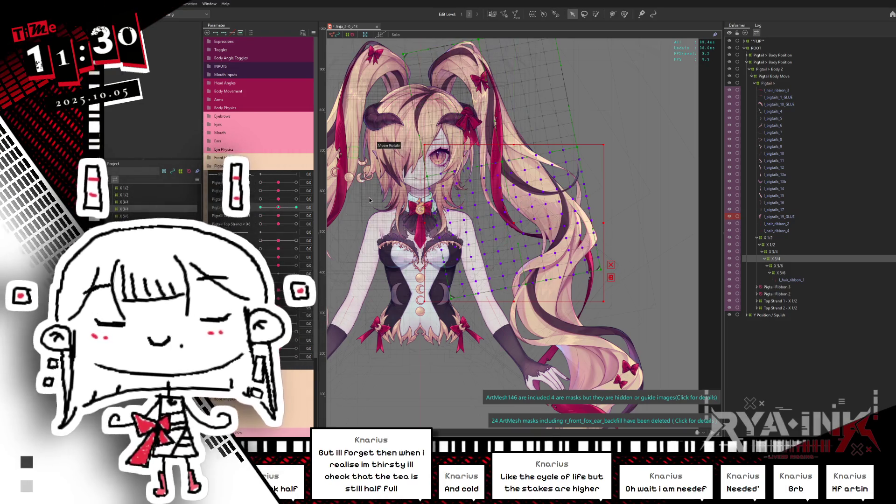
left_click(296, 207)
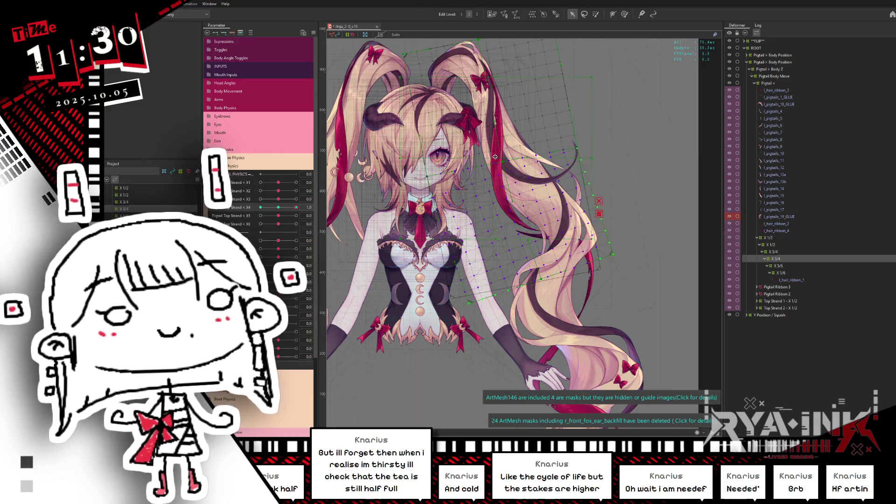
left_click_drag(594, 158, 593, 144)
left_click(261, 207)
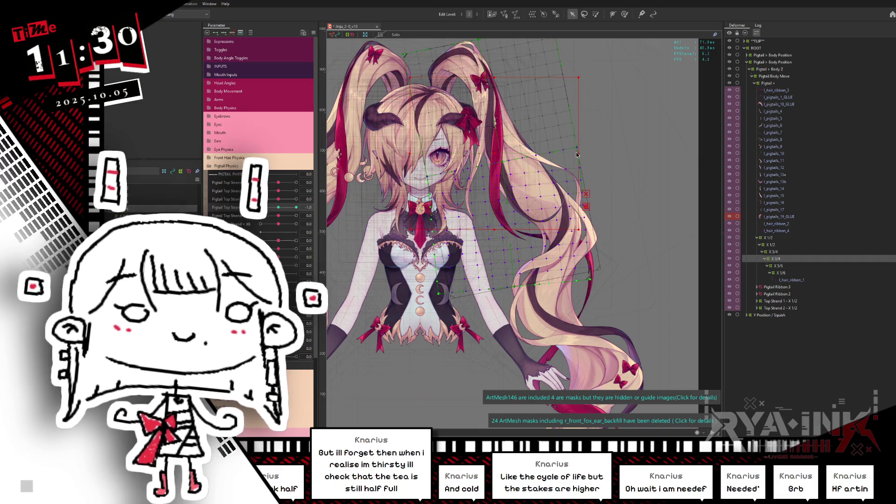
left_click_drag(578, 157, 574, 162)
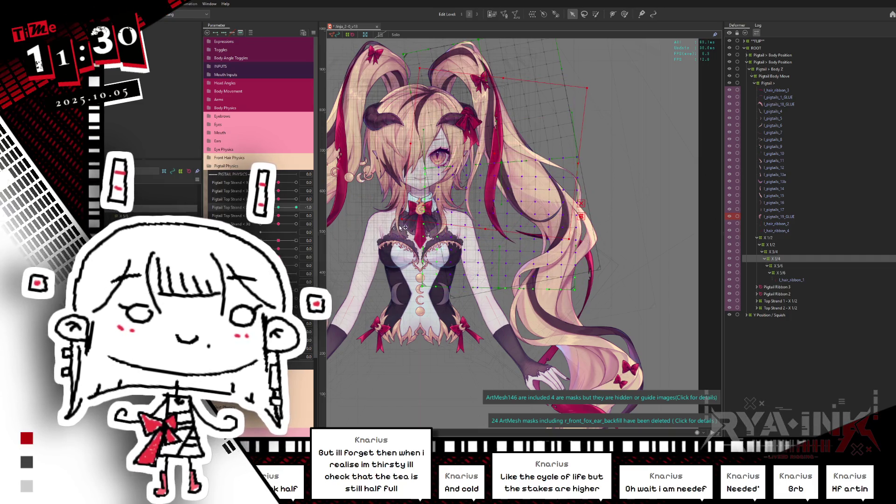
Preview the pigtail swing across Pigtail Top Strand X4, reset the parameters to 0.0 and select X 5/6
mouse_move(278, 207)
left_mouse_down()
mouse_move(286, 220)
mouse_move(243, 225)
left_mouse_up()
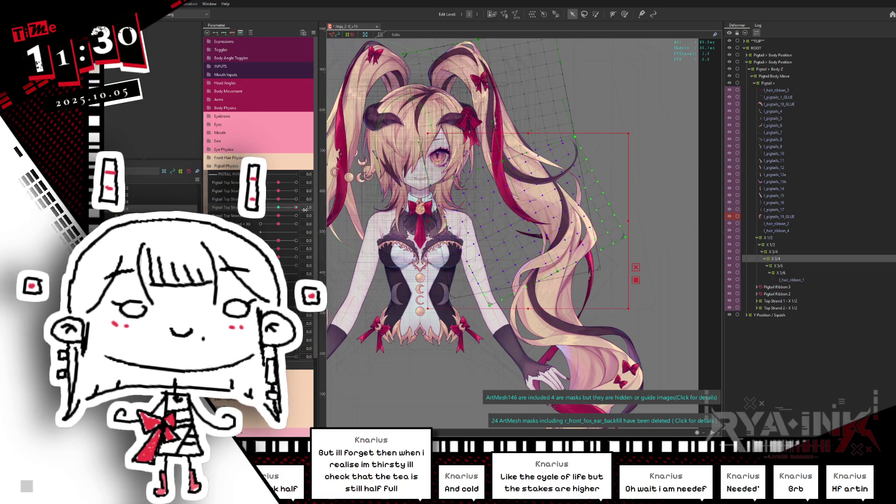
left_click(277, 209)
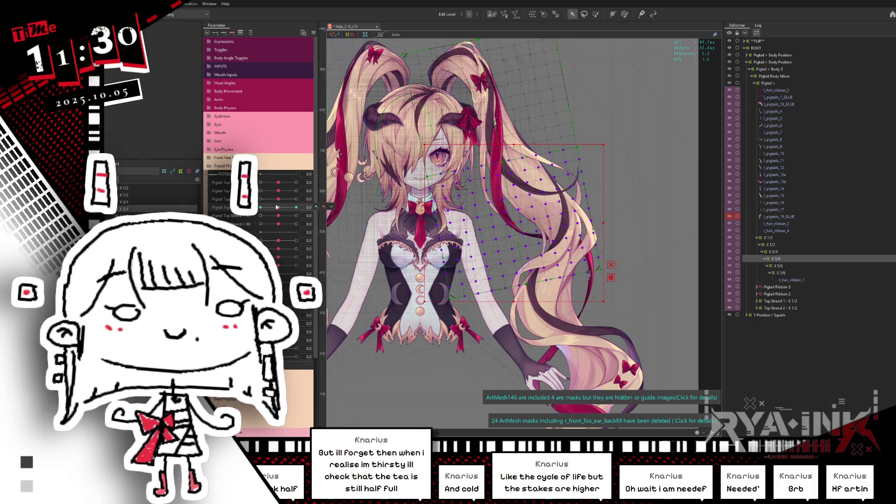
key("ctrl+z")
left_click_drag(262, 208, 296, 207)
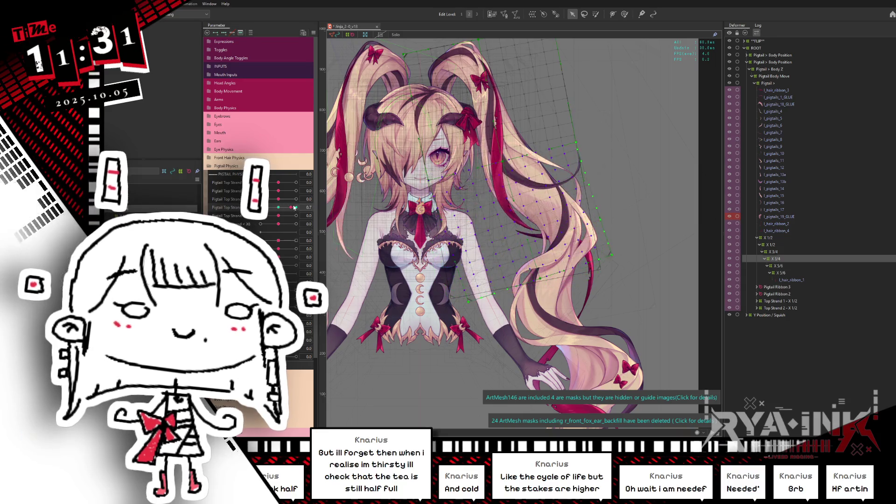
left_click(283, 200)
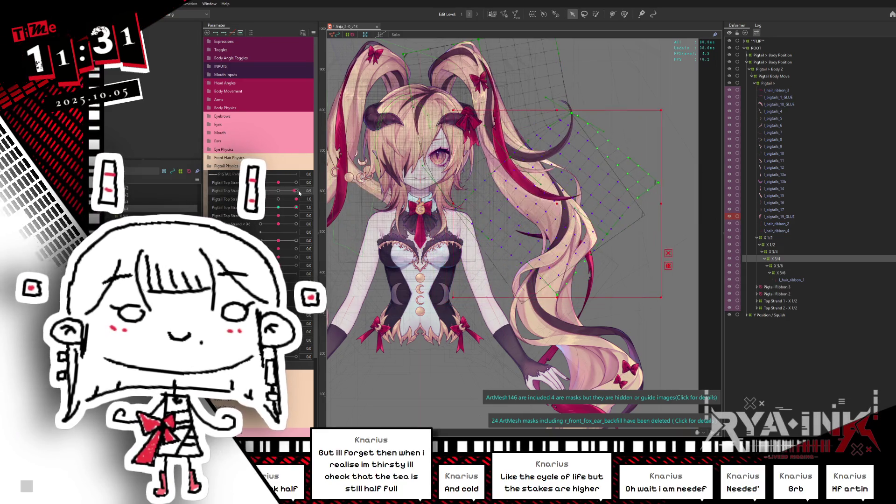
key("ctrl+z")
key("ctrl+z")
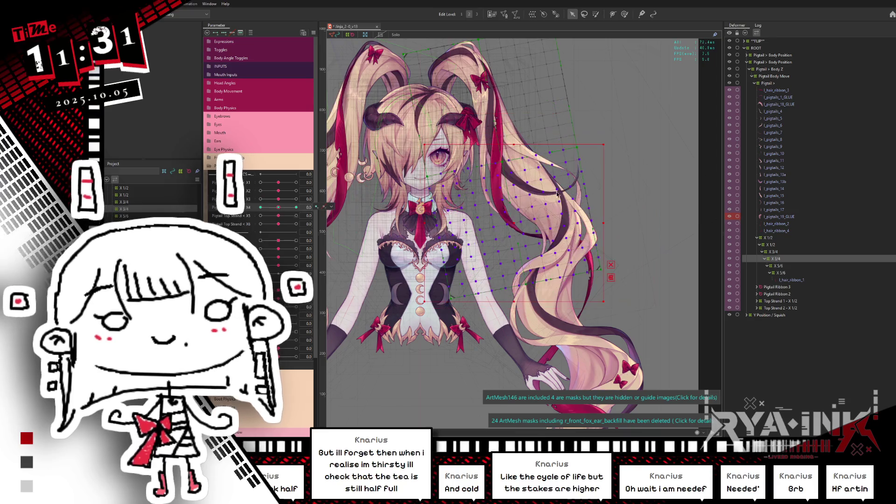
left_click(779, 266)
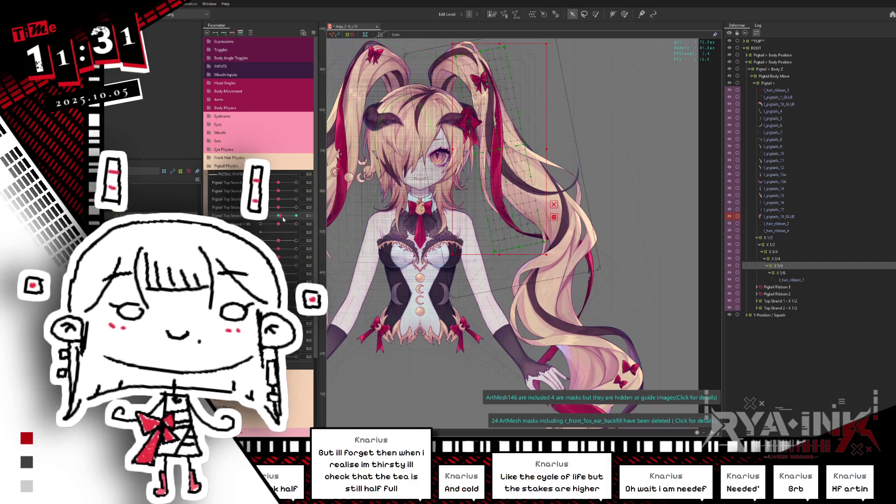
At Pigtail Top Strand < X5 1.0, lasso a group of X 5/6 grid points and move them up-left
left_click(296, 216)
left_click(585, 15)
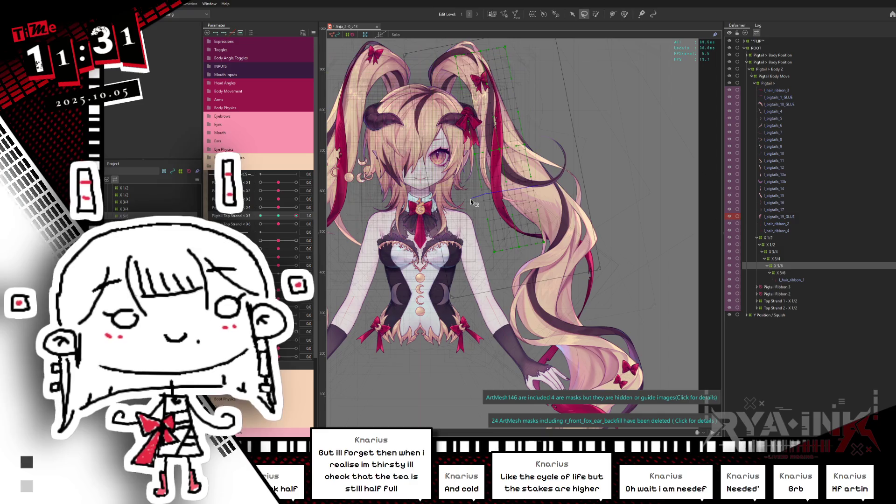
left_click_drag(503, 196, 488, 194)
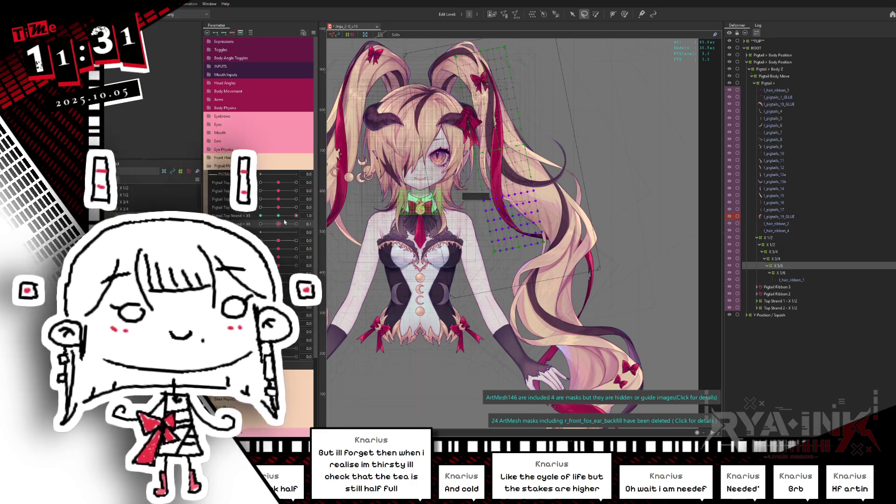
left_click_drag(278, 224, 276, 225)
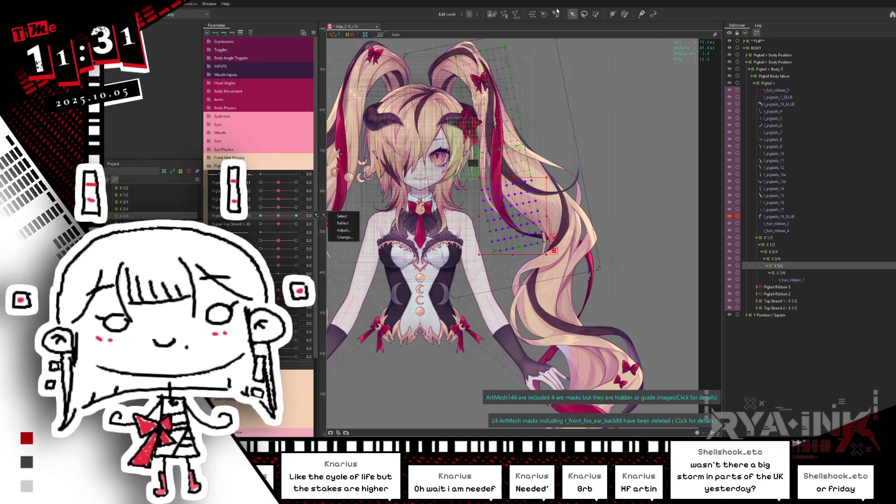
key("l")
mouse_move(570, 154)
left_mouse_down()
mouse_move(539, 190)
mouse_move(507, 196)
left_mouse_up()
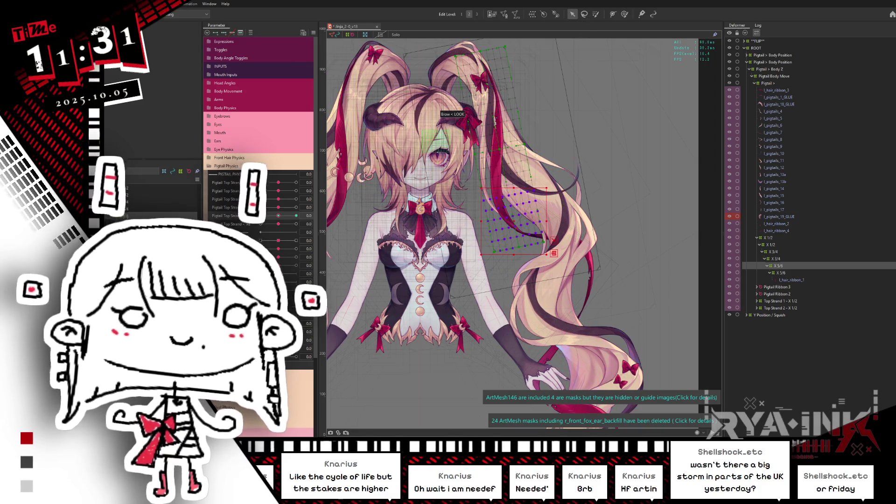
mouse_move(506, 225)
left_mouse_down()
mouse_move(494, 198)
mouse_move(532, 205)
left_mouse_up()
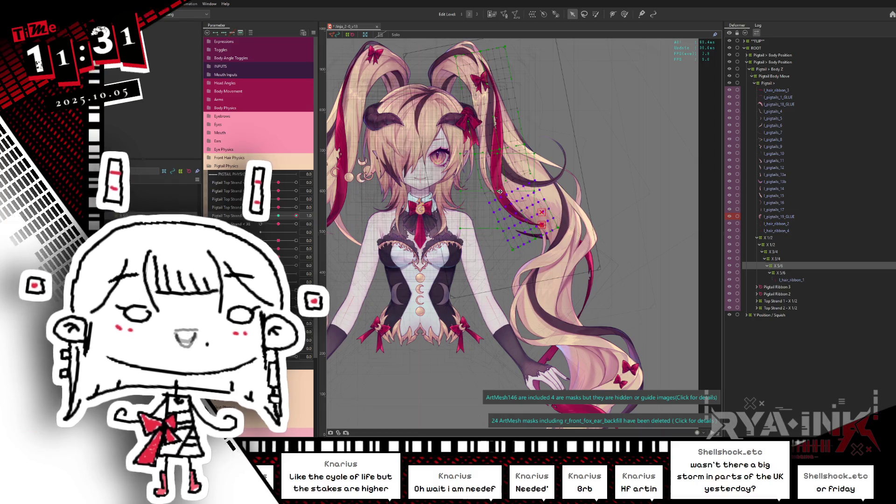
left_click_drag(539, 187, 537, 183)
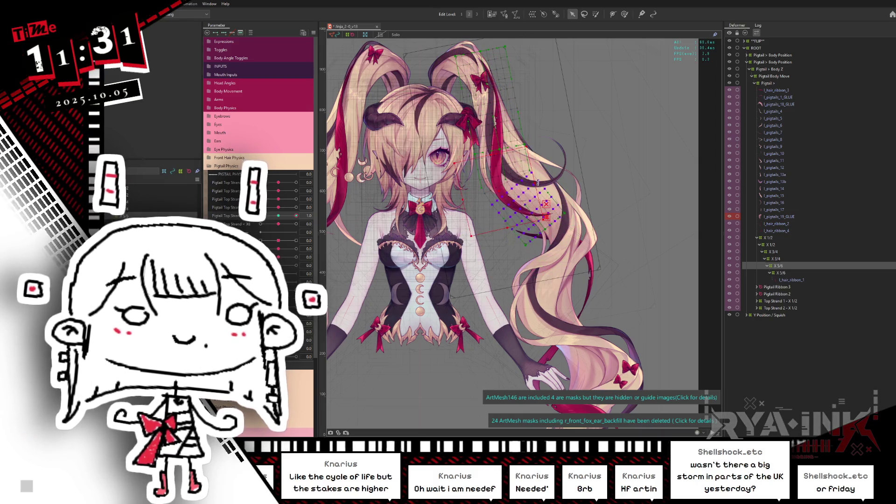
key("ctrl+z")
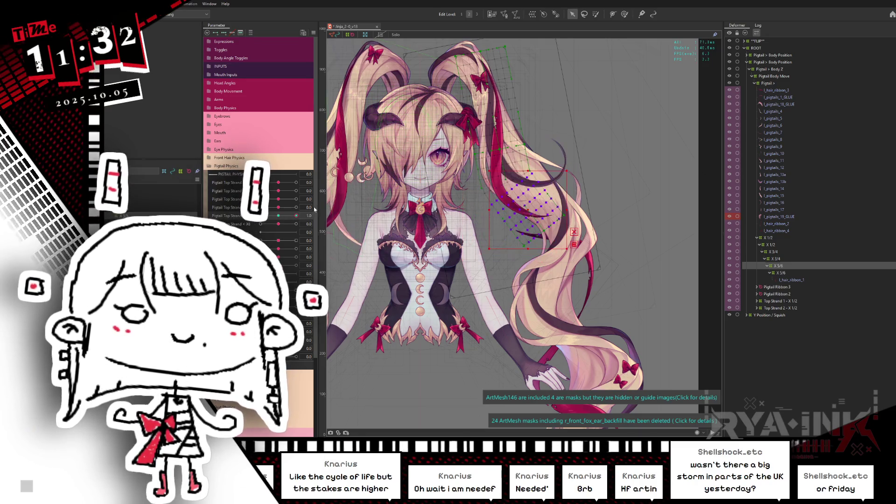
Raise the pigtail tip warp for the X5 1.0 pose, then preview the -1.0 and 0.0 poses
left_click(280, 215)
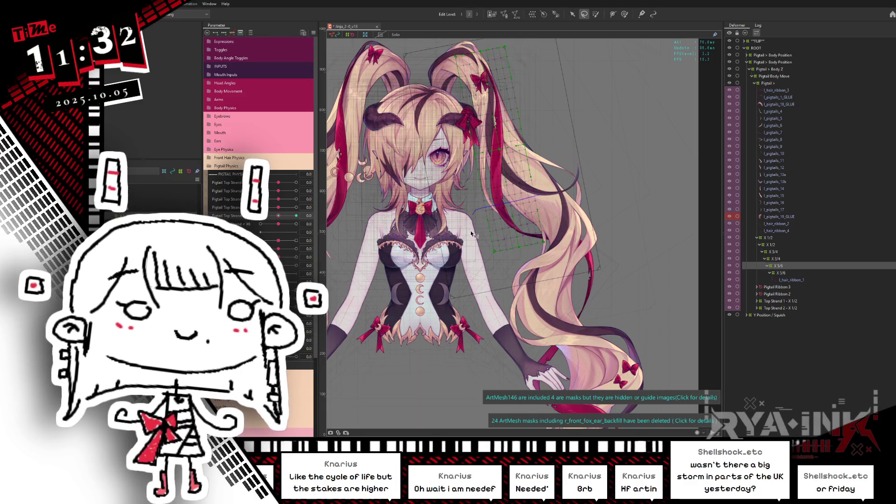
left_click(563, 15)
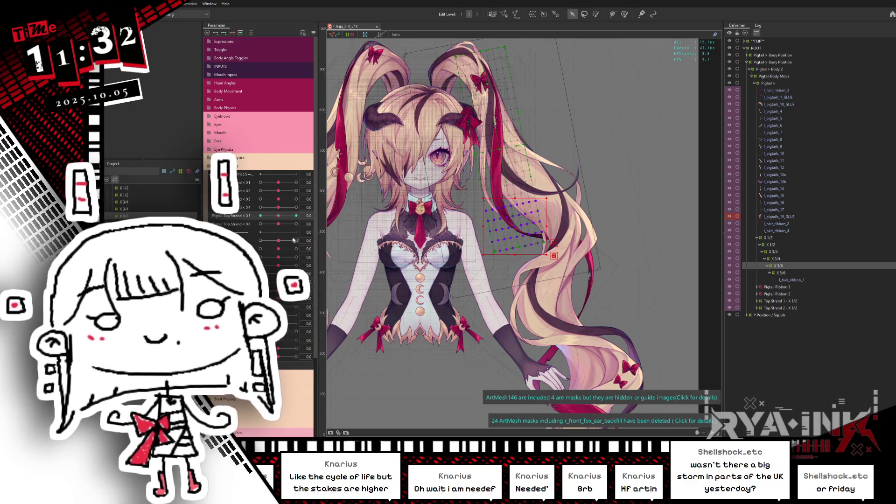
left_click(296, 216)
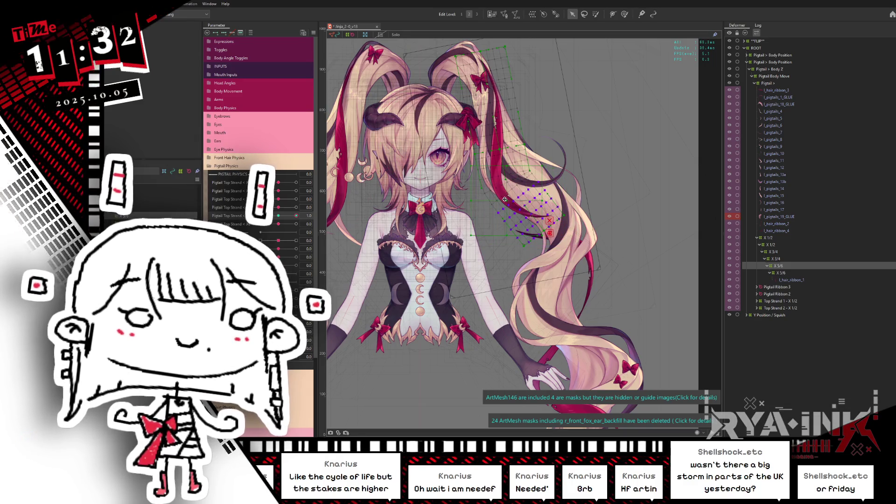
left_click_drag(547, 201, 546, 196)
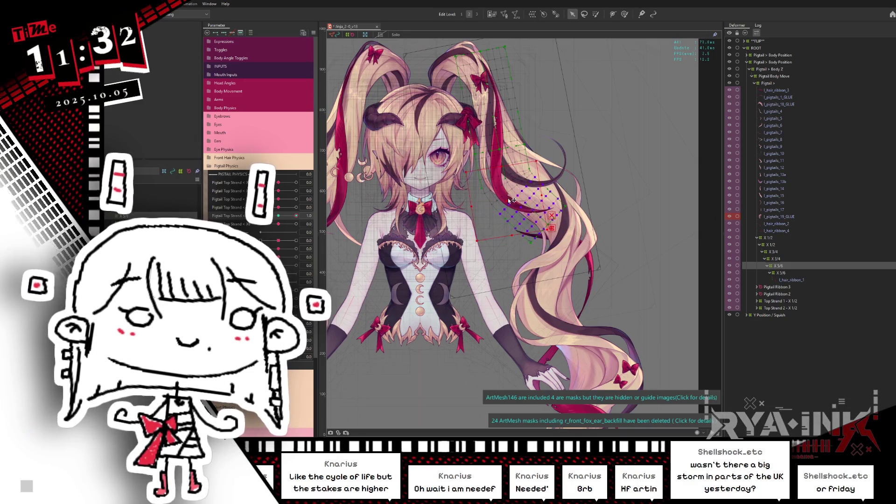
left_click_drag(296, 215, 240, 224)
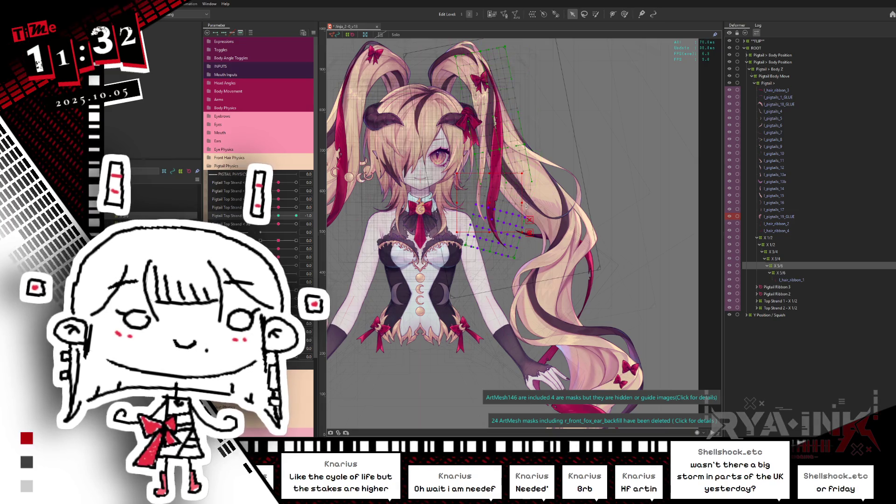
key("ctrl+h")
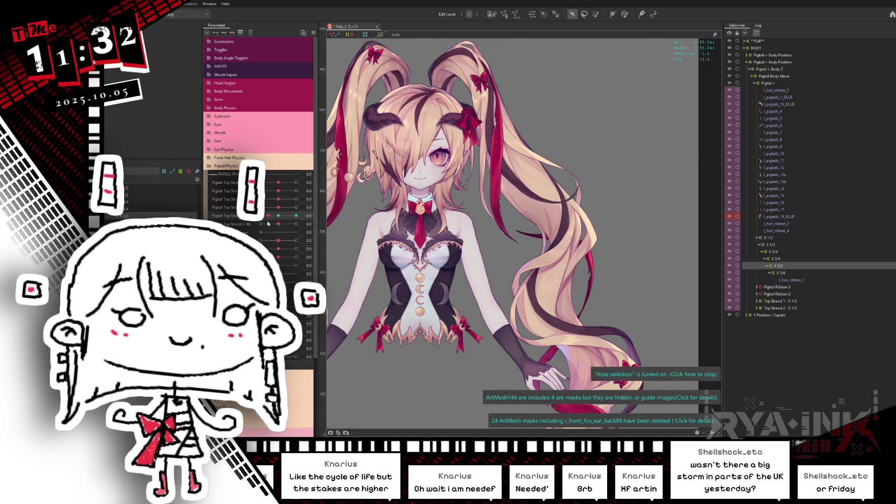
left_click(276, 223)
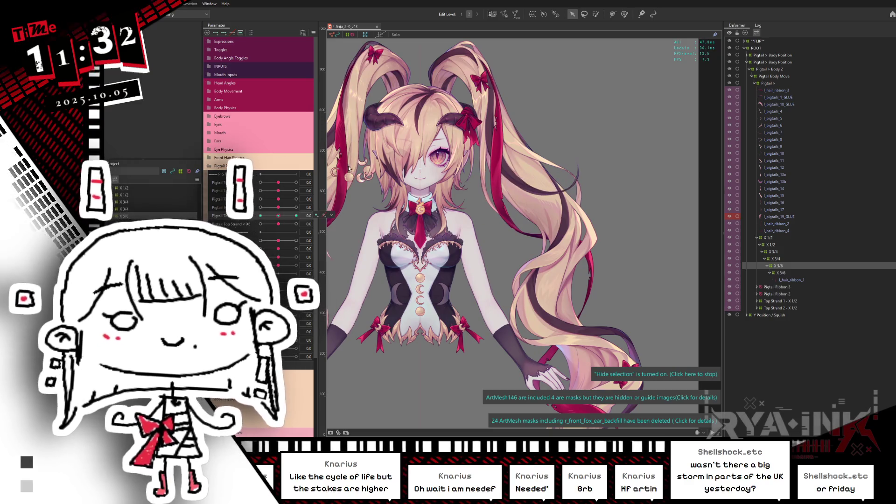
Lasso the lower pigtail warp points and adjust them for the X5 1.0 and -1.0 keyforms
left_click(584, 14)
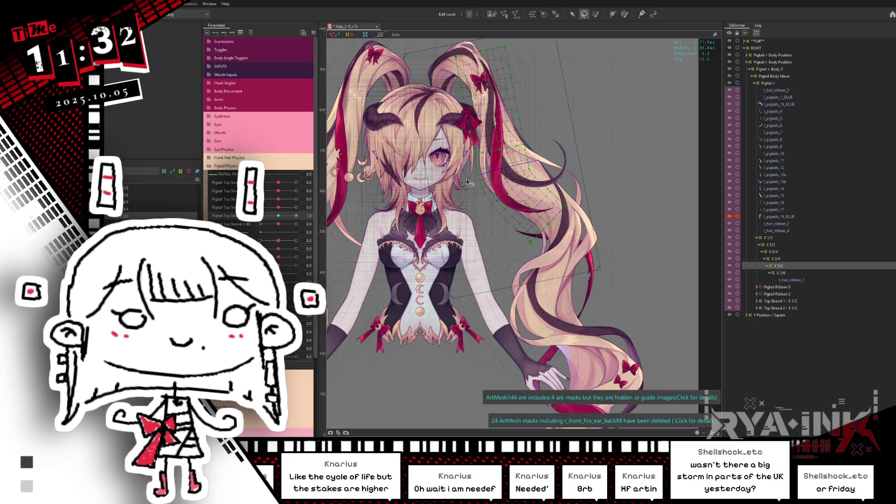
left_click_drag(560, 303, 563, 299)
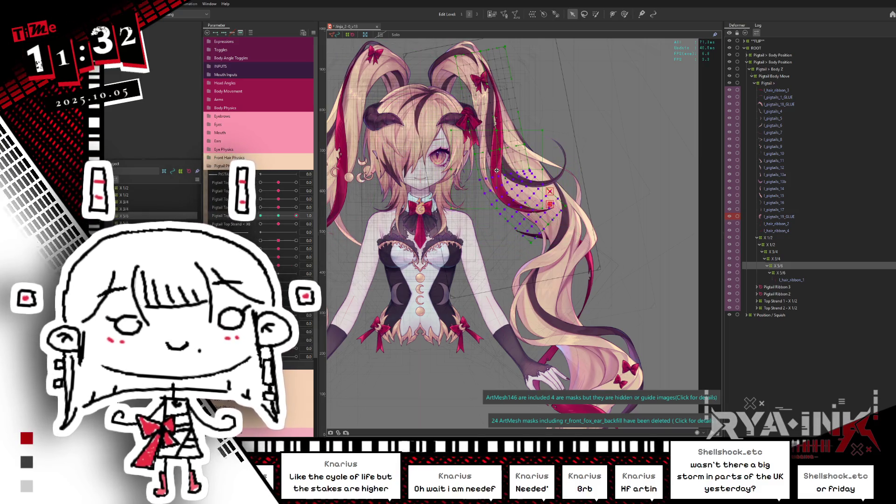
left_click_drag(546, 165, 547, 162)
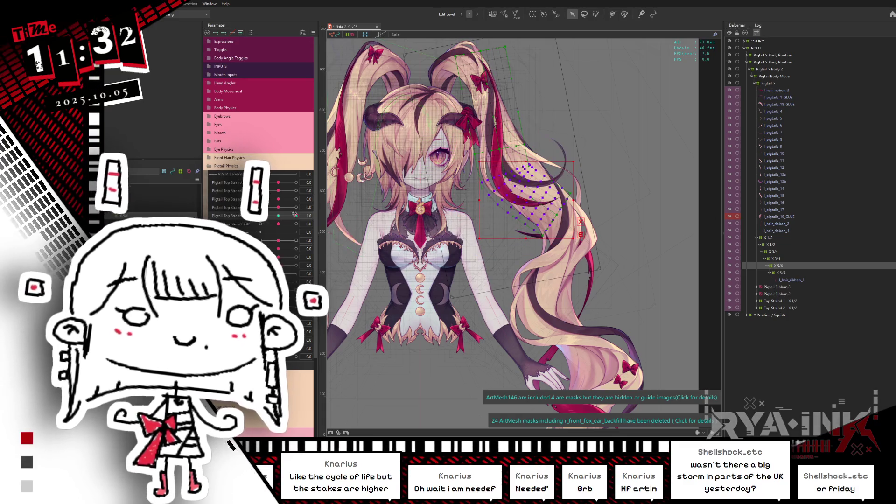
left_click(261, 216)
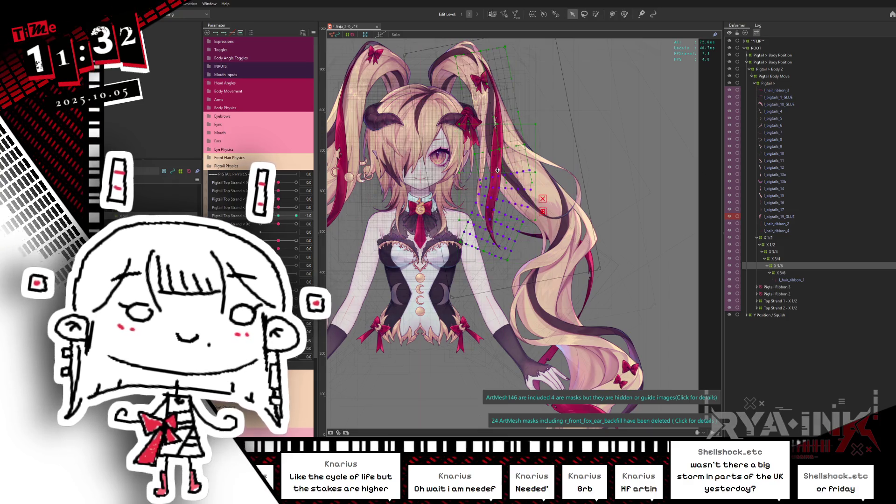
left_click_drag(537, 172, 536, 174)
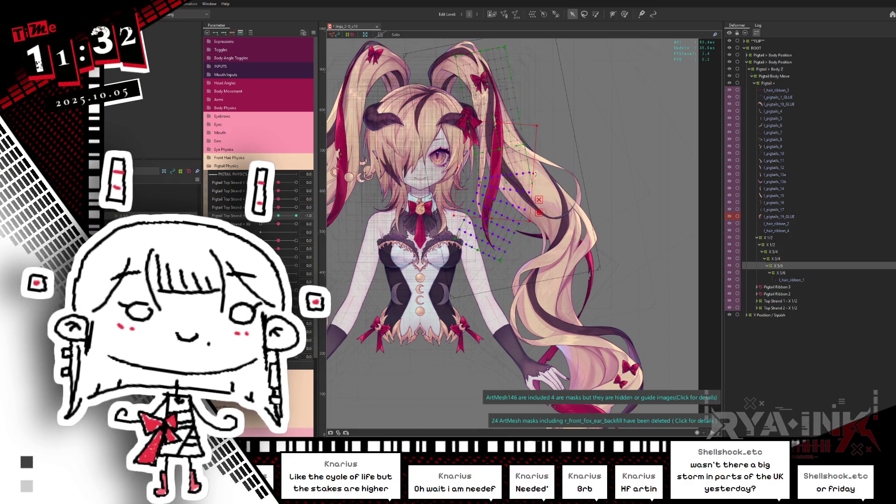
left_click(296, 216)
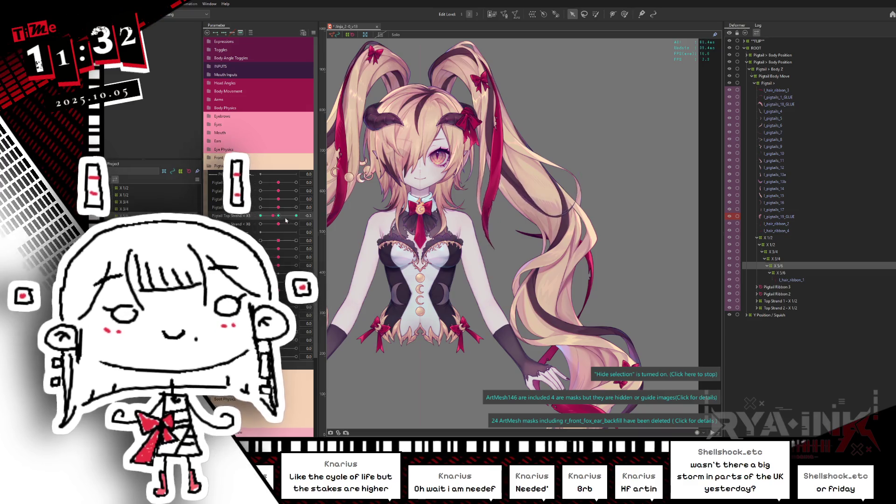
Push the lower and upper strand sliders to 1.0, set Pigtail Top Strand to -1.0, and switch to the viewer
left_click(296, 208)
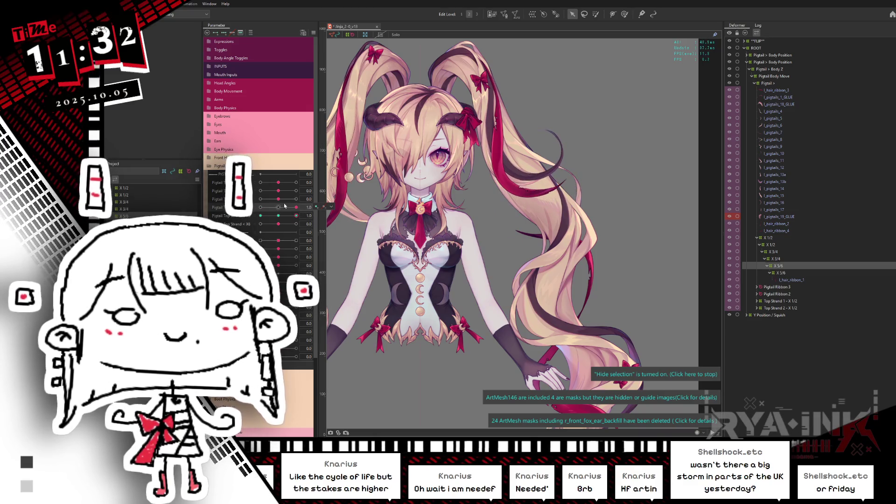
left_click(296, 199)
left_click(296, 190)
left_click(260, 182)
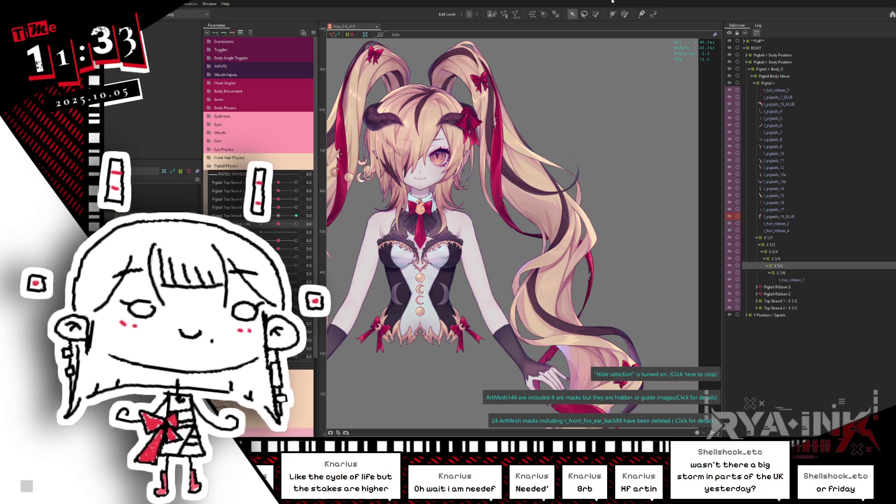
key("alt+Tab")
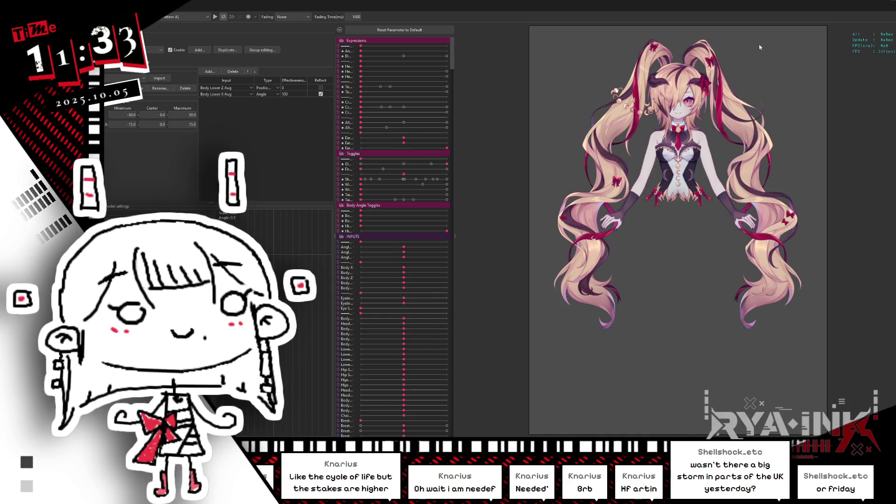
Zoom in and out on the pigtails in the viewer, then return to the modeling workspace
scroll(766, 75, "up", 5)
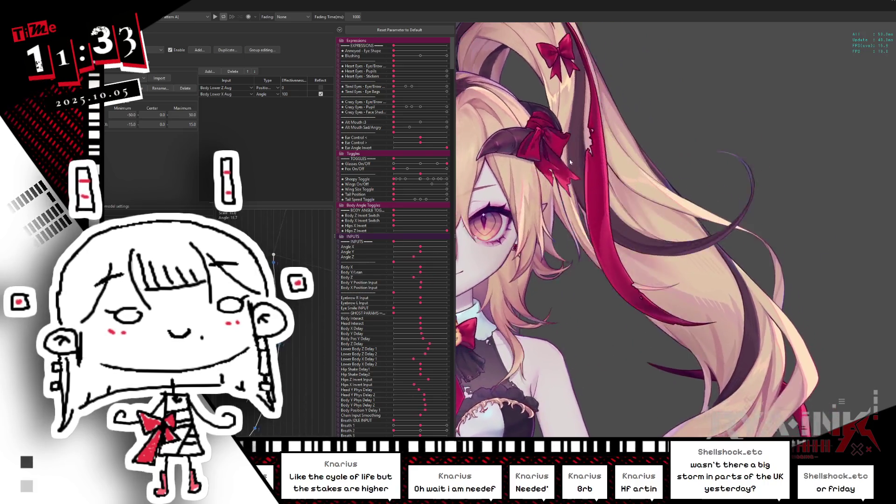
scroll(743, 169, "down", 5)
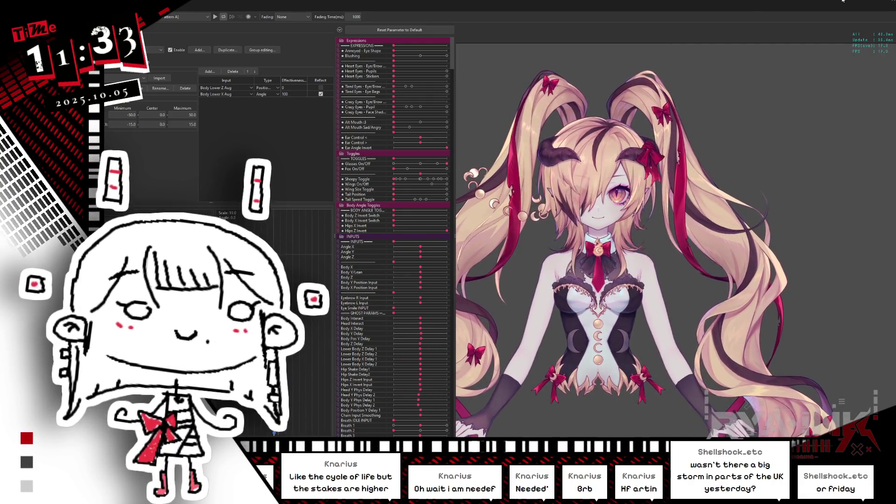
key("alt+Tab")
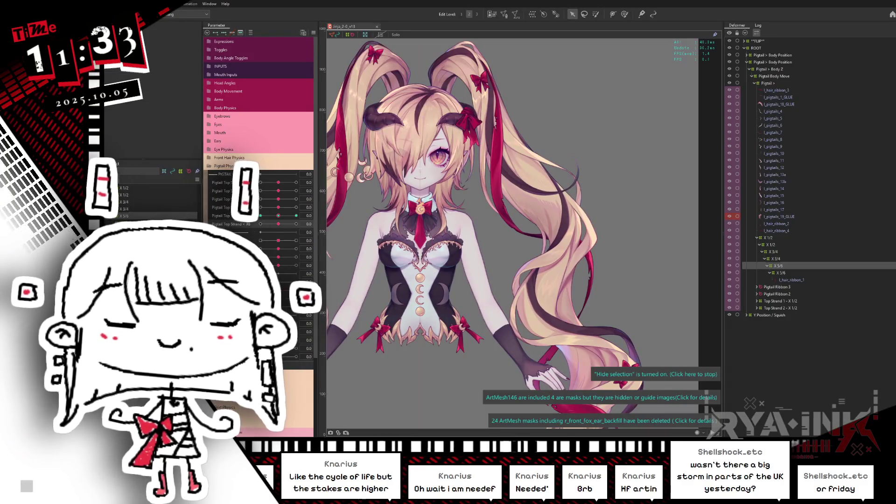
key("ctrl+s")
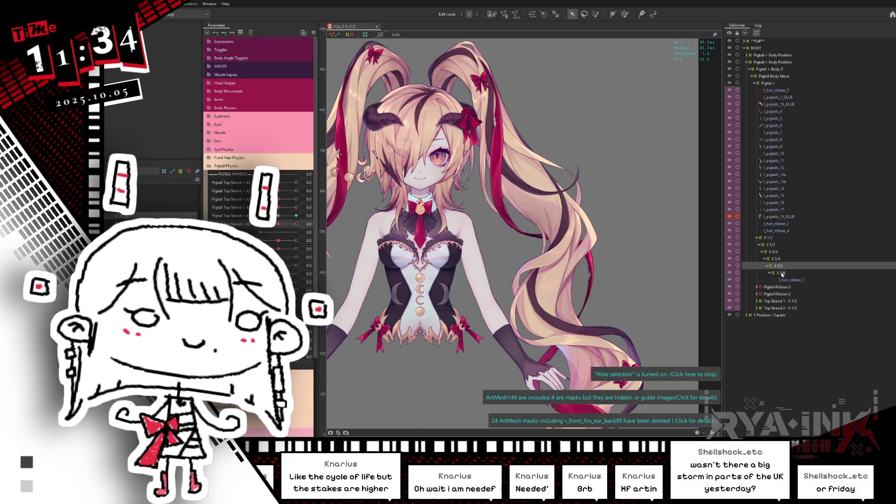
left_click(777, 239, "shift")
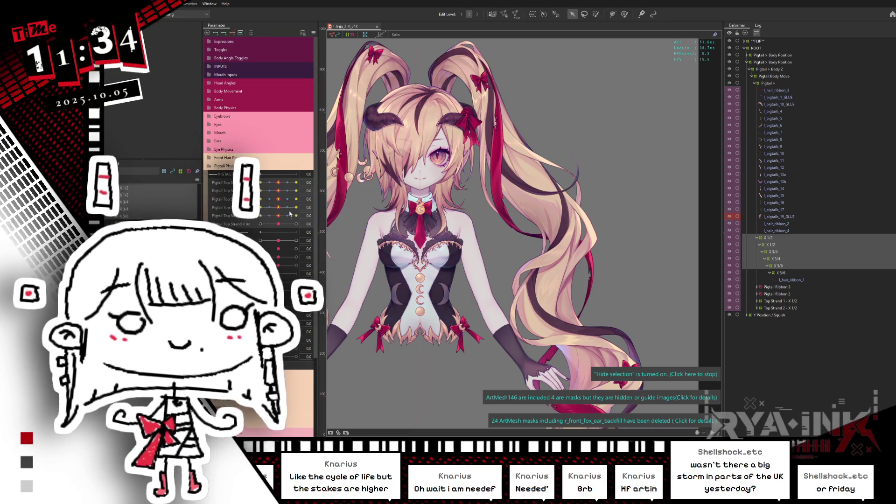
left_click(779, 274)
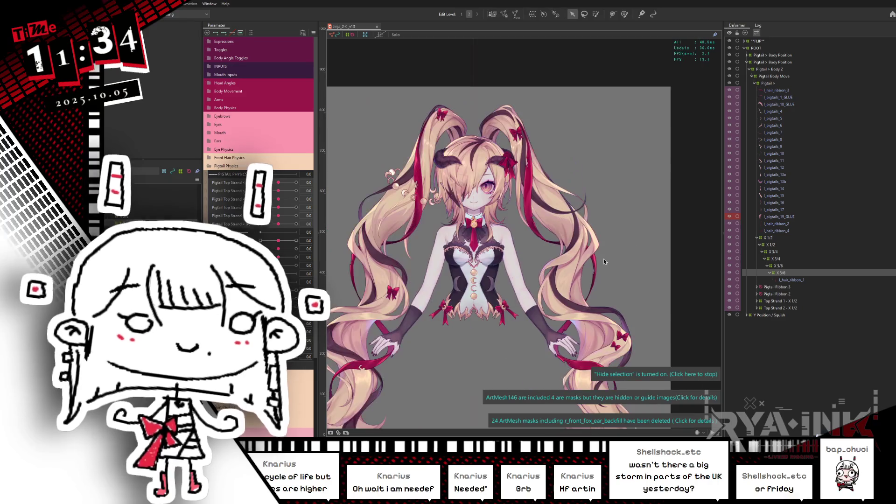
scroll(564, 223, "up", 2)
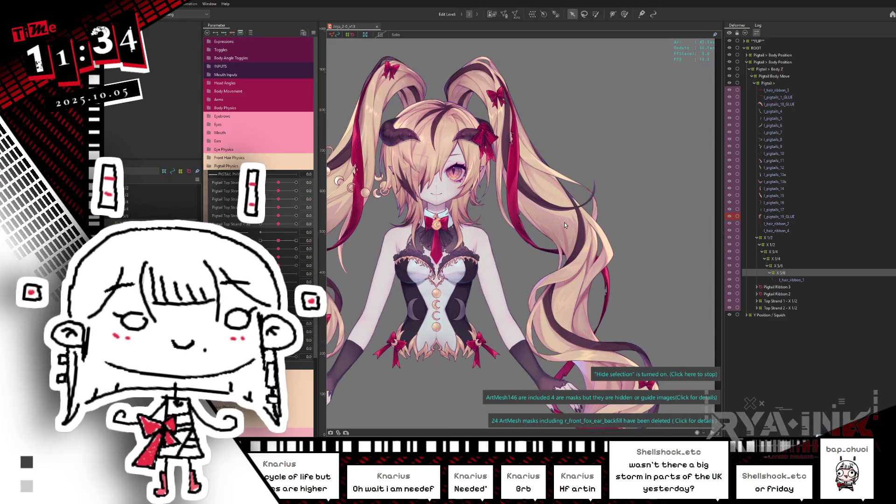
left_click_drag(618, 238, 611, 206)
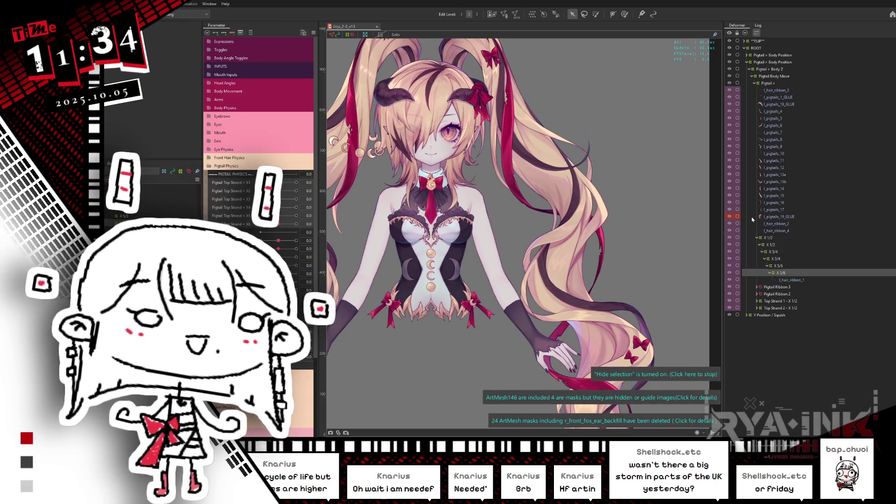
scroll(691, 202, "down", 2)
mouse_move(625, 207)
left_mouse_down()
mouse_move(610, 182)
mouse_move(643, 227)
left_mouse_up()
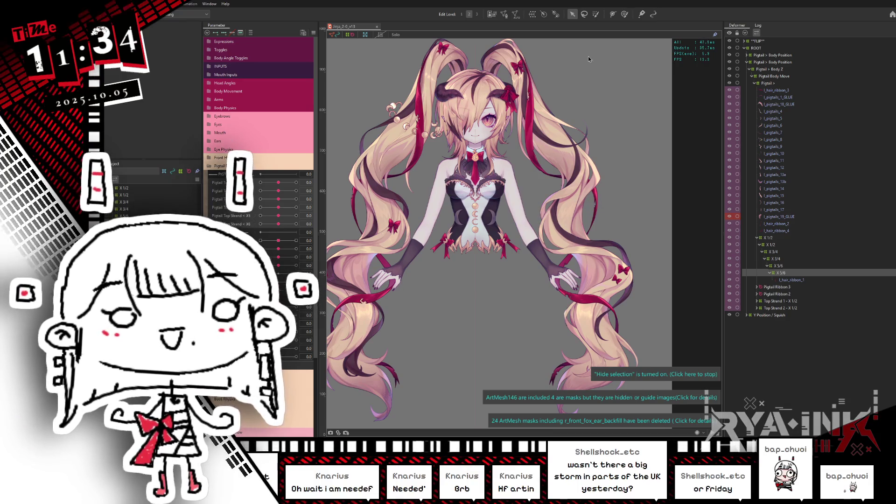
left_click(769, 239)
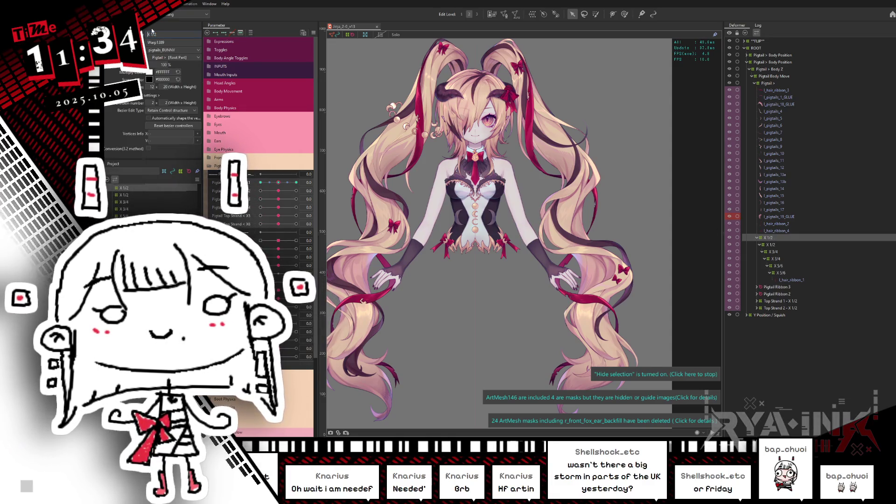
Rename the outer pigtail deformer to 'Ribbon Top - X 1/2', collapse its branch, and select l_hair_ribbon_2
type("Ribbon Top -")
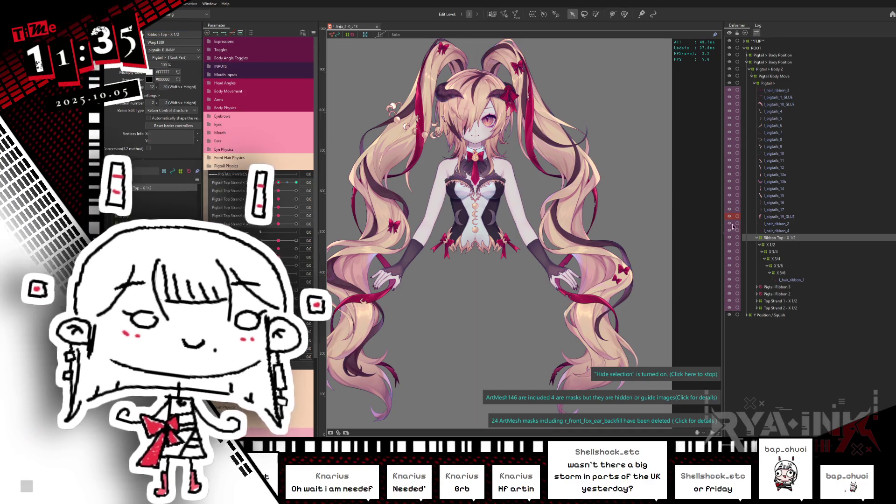
left_click(757, 238)
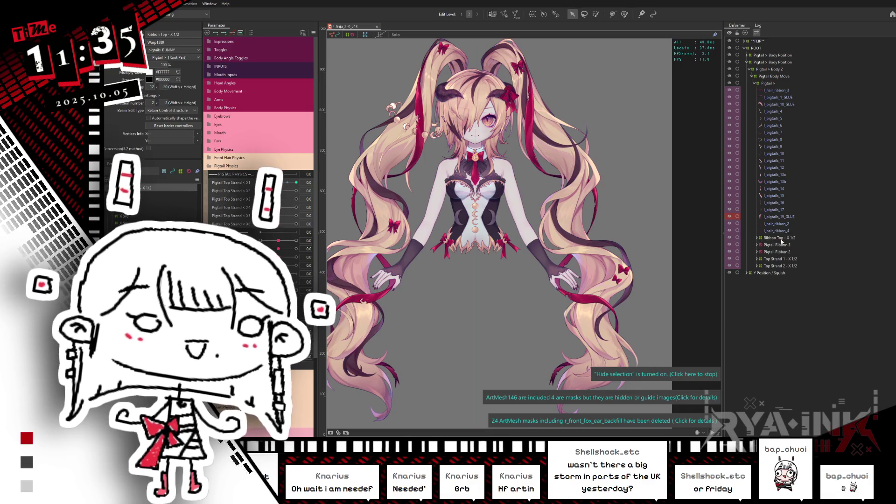
left_click(777, 224)
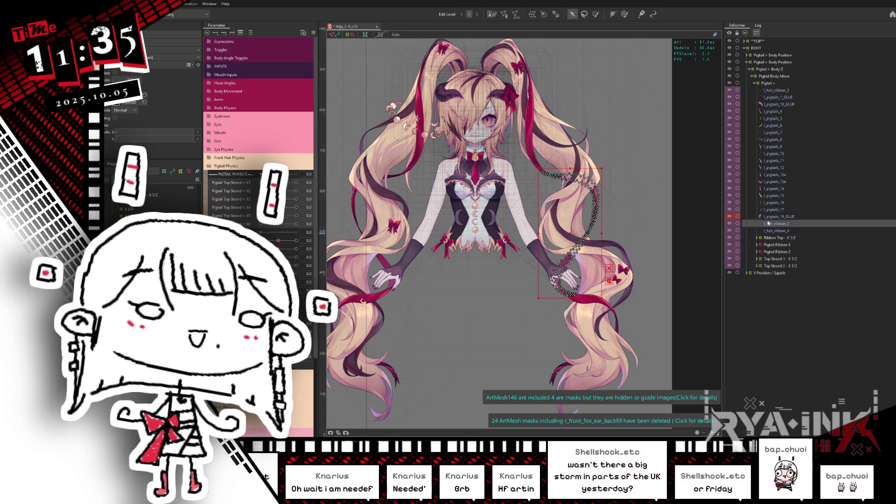
Step through the pigtail meshes l_hair_ribbon_3, l_pigtails_1_GLUE, l_pigtails_18_GLUE, l_pigtails_4 and l_pigtails_5
left_click_drag(604, 252, 564, 302)
left_click(786, 91)
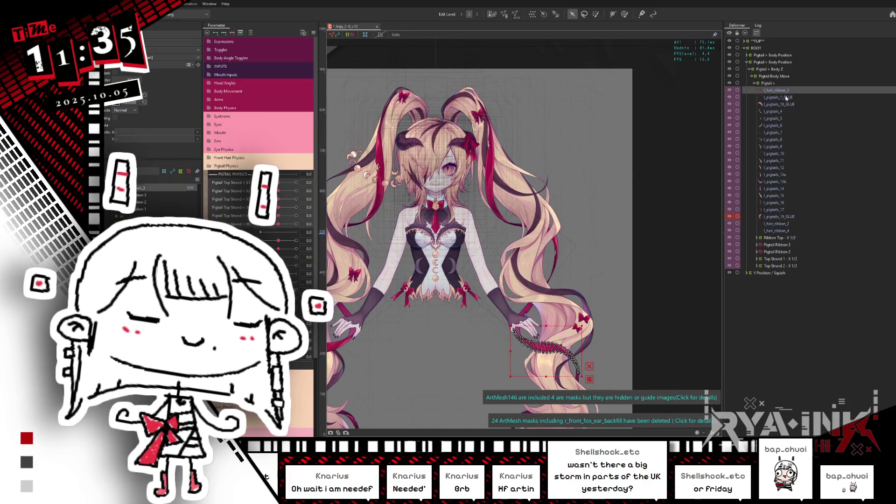
mouse_move(666, 232)
left_mouse_down()
mouse_move(681, 111)
mouse_move(707, 156)
left_mouse_up()
left_click(779, 98)
key("ctrl+h")
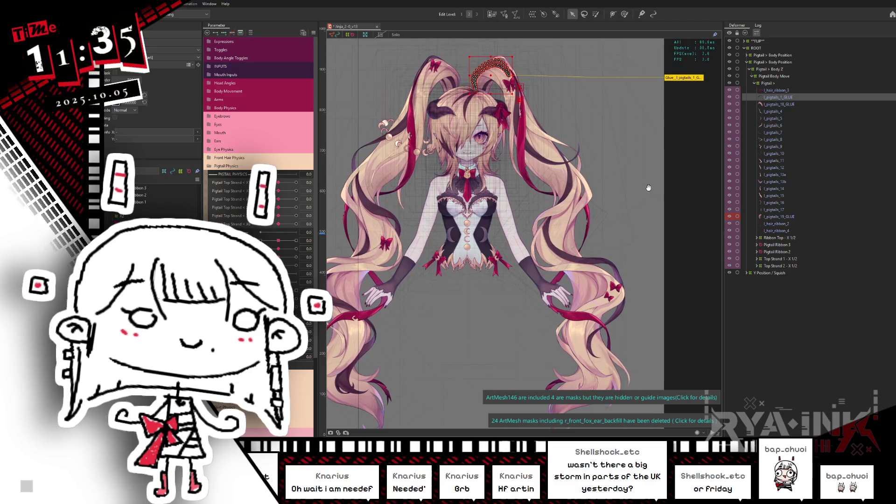
left_click(786, 104)
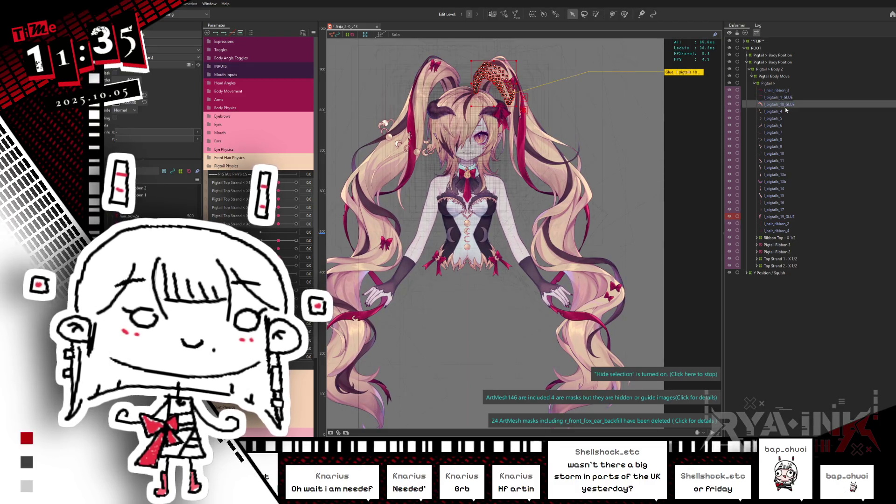
left_click(779, 114)
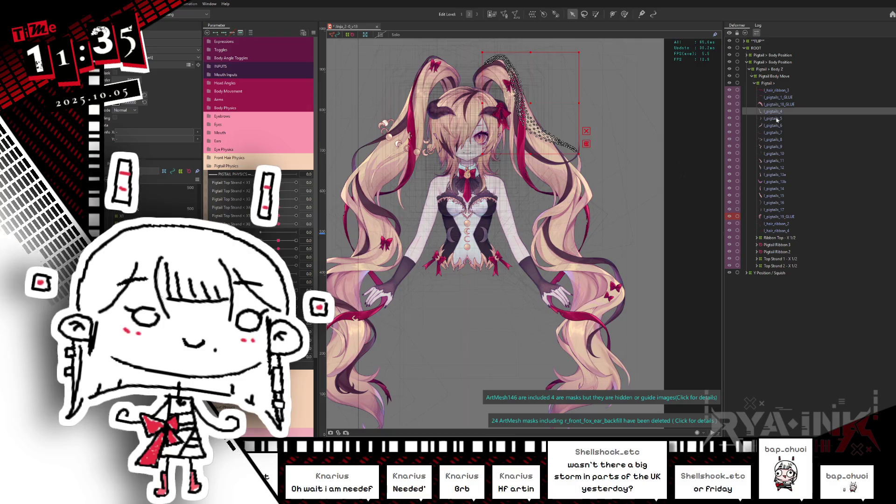
key("ctrl+h")
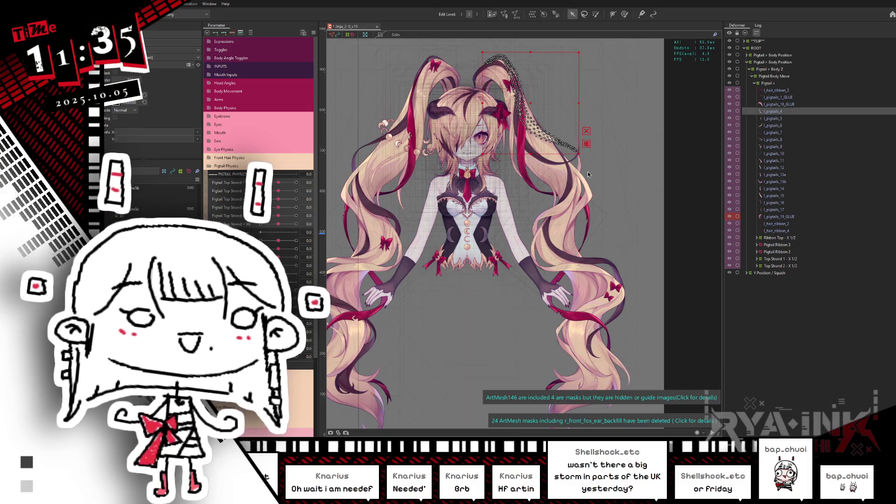
left_click(771, 120)
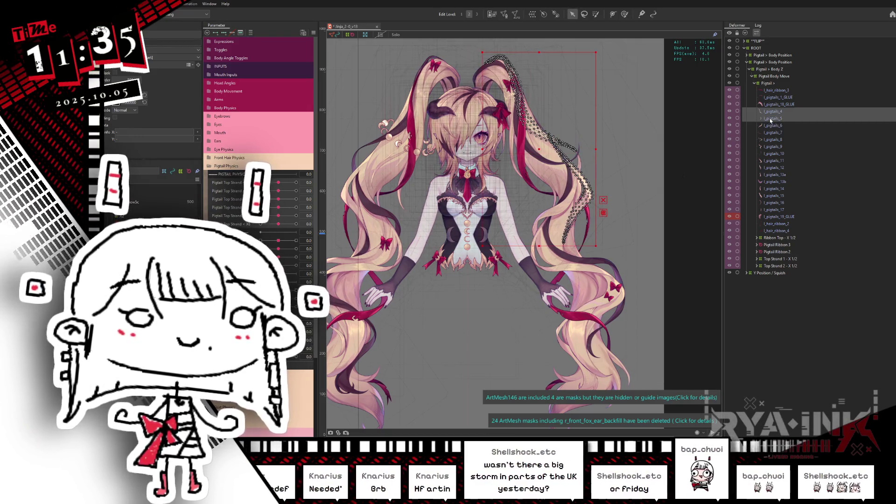
scroll(567, 170, "up", 2)
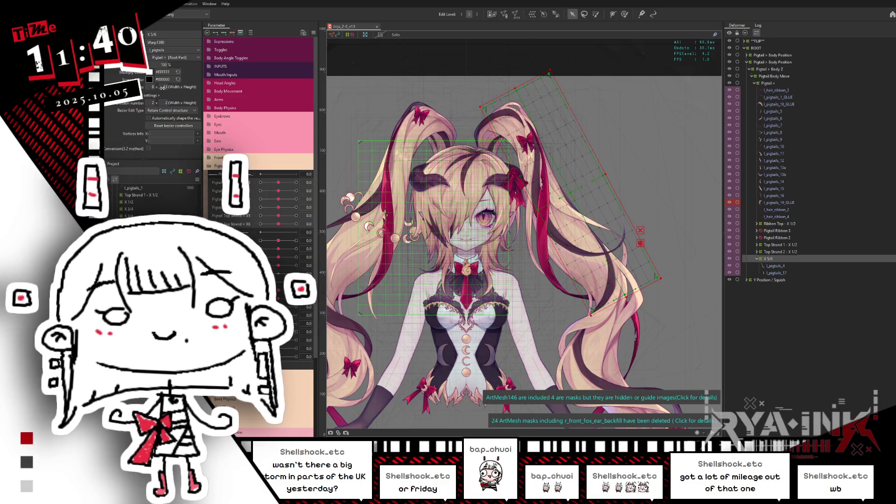
Set the X 5/6 deformer's height divisions to 20
double_click(164, 88)
type("20")
key("Return")
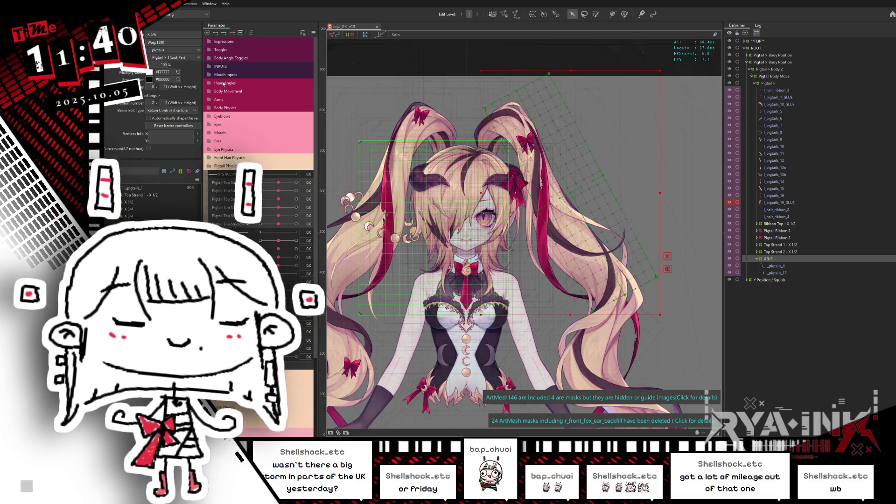
scroll(158, 88, "down", 1)
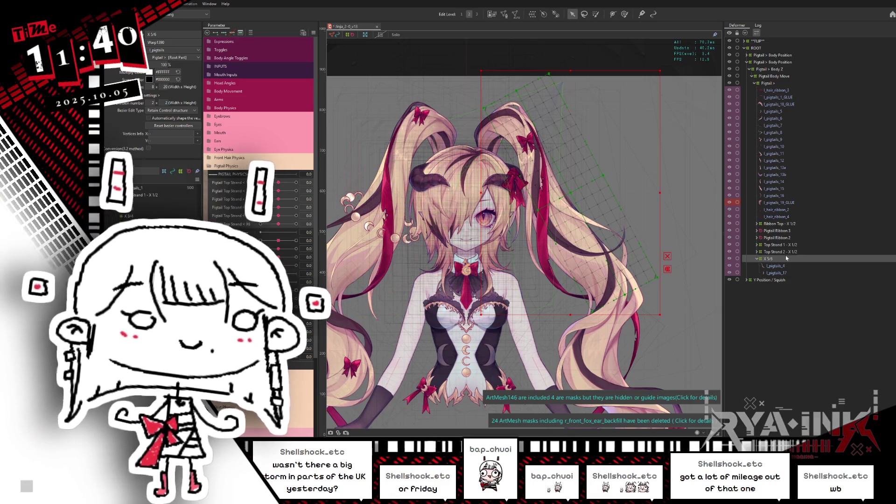
Paste a duplicate X 5/6 deformer, move it up the tree, and begin a new warp deformer
key("ctrl+v")
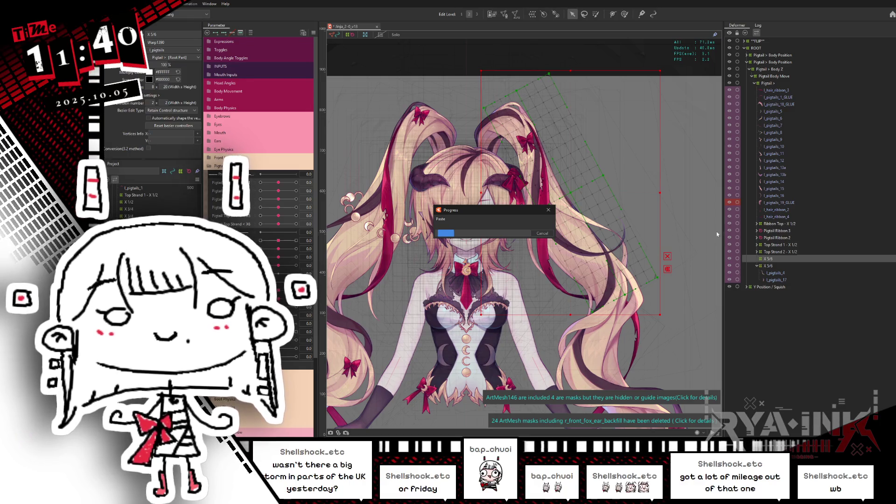
left_click_drag(767, 267, 770, 260)
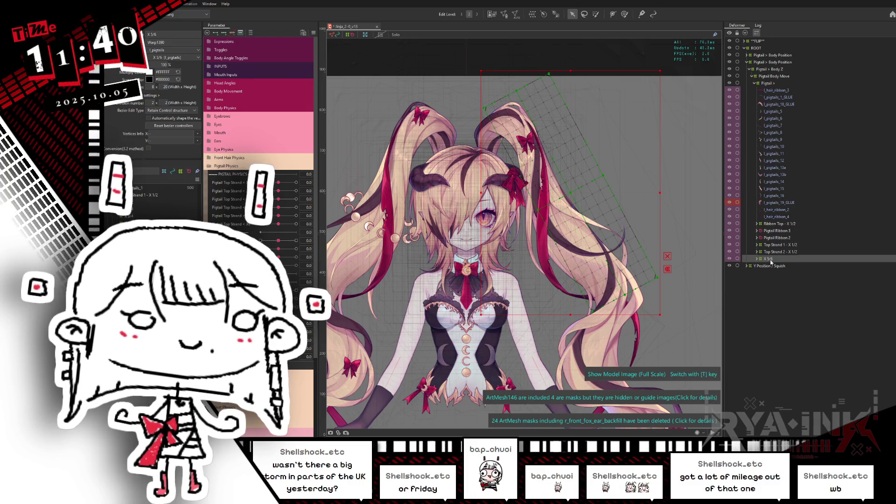
key("ctrl+w")
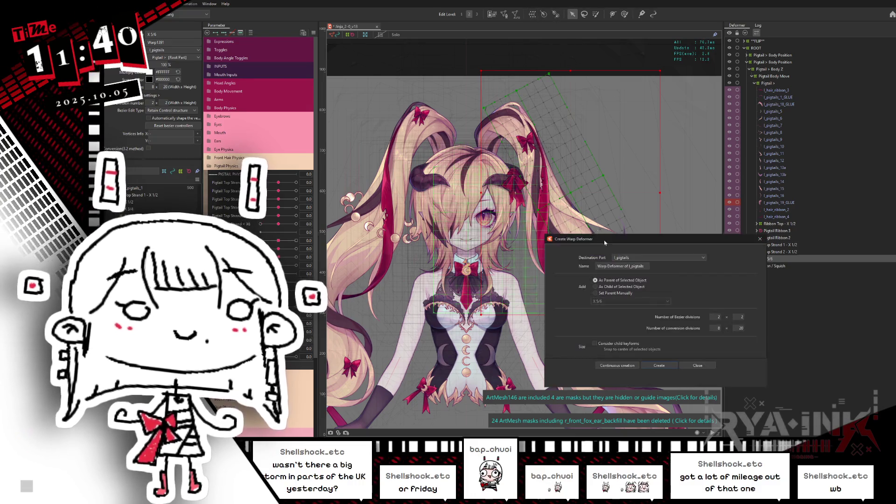
Create the X 3/4 warp deformer and tilt and reshape its grid along the right pigtail
type("X 3/4")
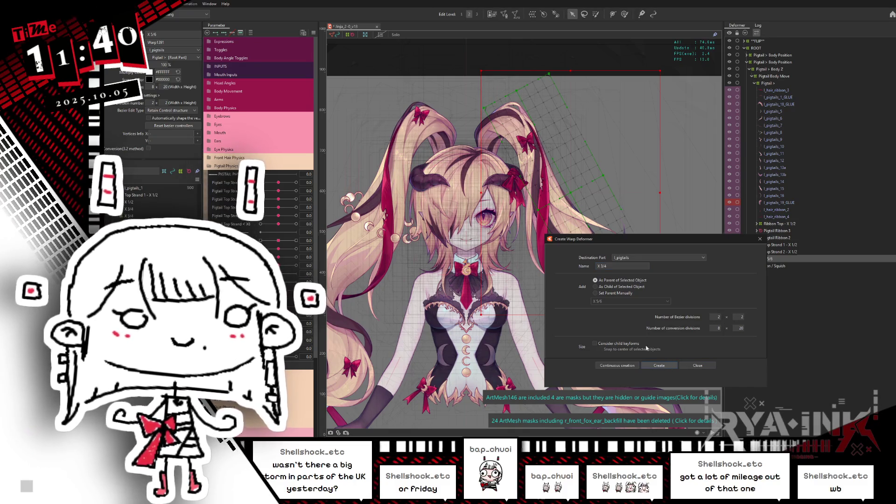
left_click(659, 365)
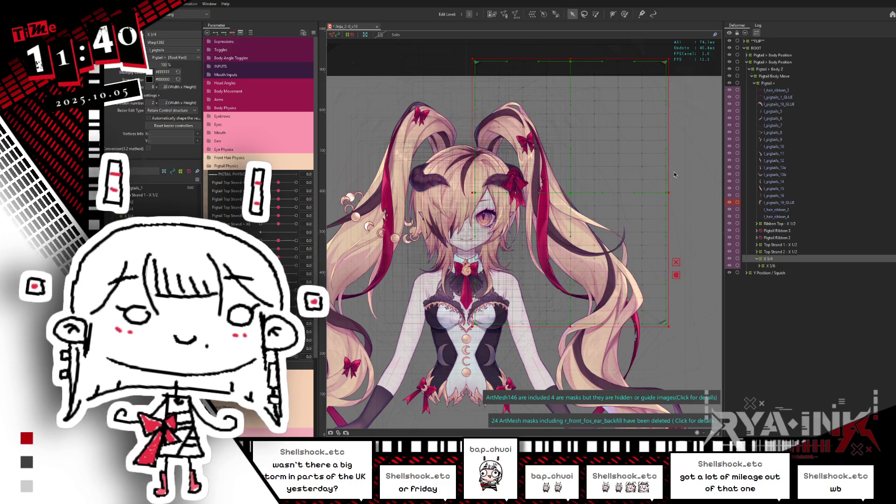
left_click_drag(674, 175, 662, 146)
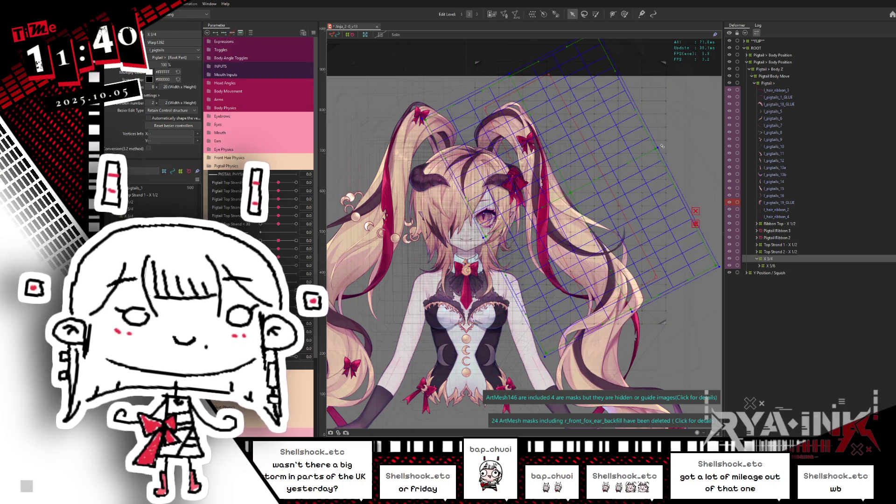
left_click_drag(663, 146, 662, 147)
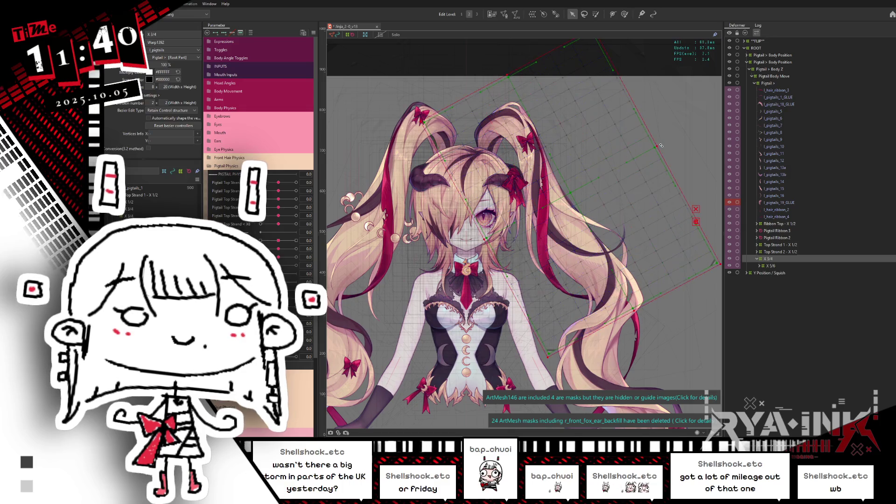
left_click_drag(507, 75, 511, 82)
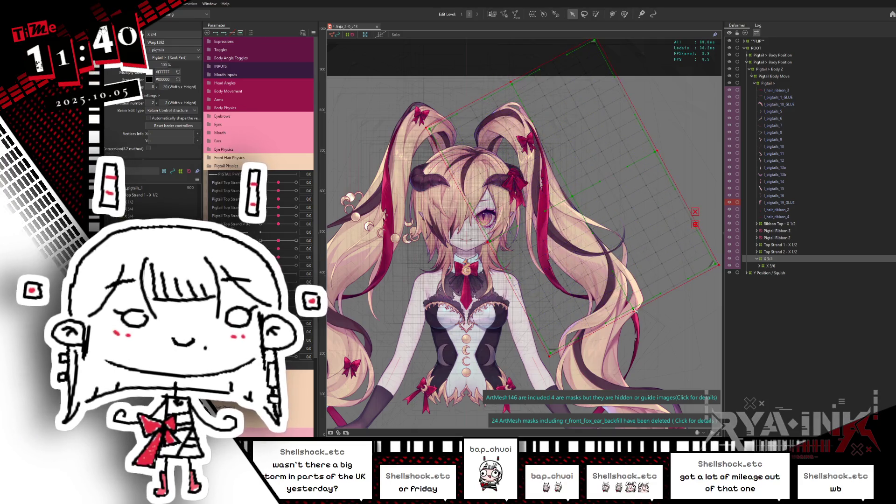
left_click_drag(635, 312, 638, 319)
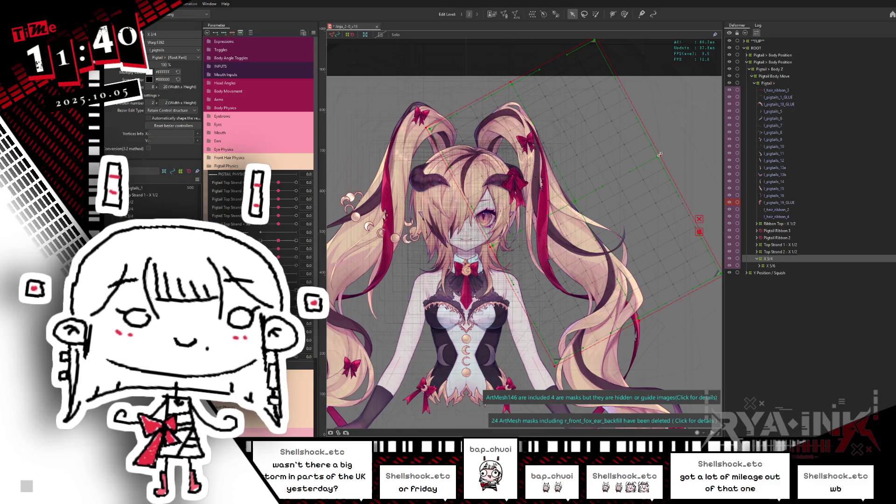
left_click_drag(660, 154, 654, 160)
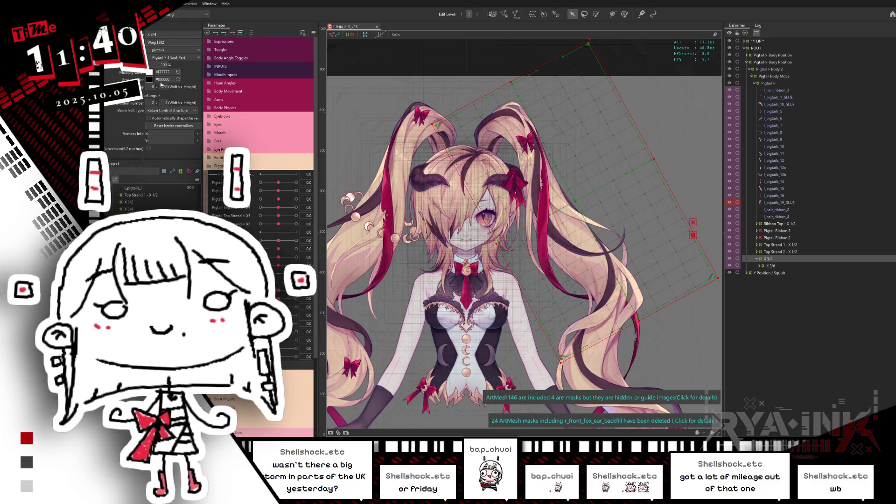
Paste a copied deformer and move X 3/4 into place in the deformer hierarchy
scroll(161, 84, "up", 3)
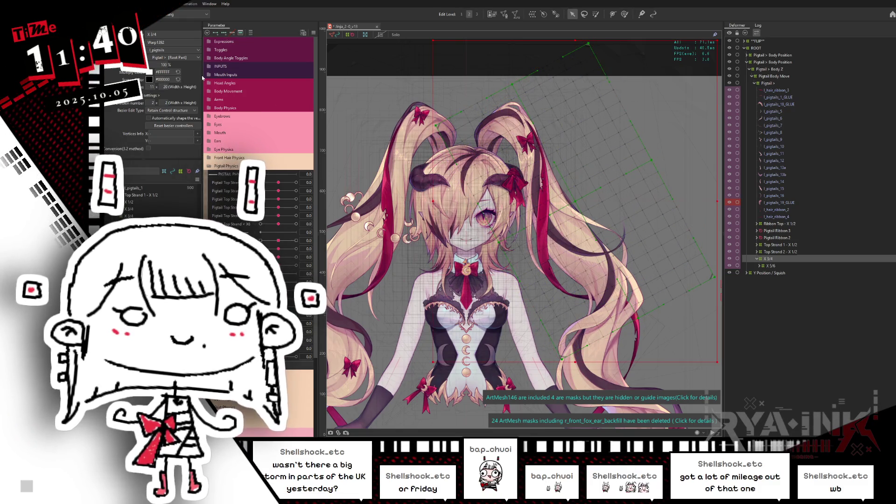
scroll(162, 88, "up", 5)
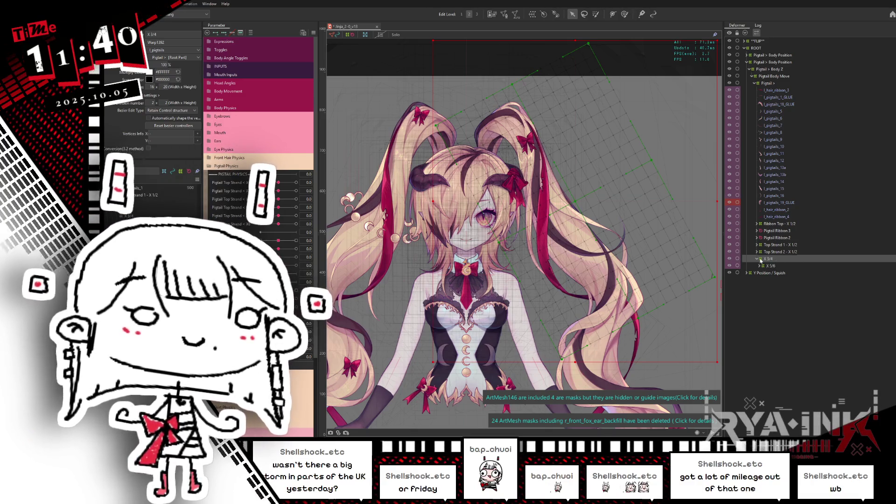
key("ctrl+v")
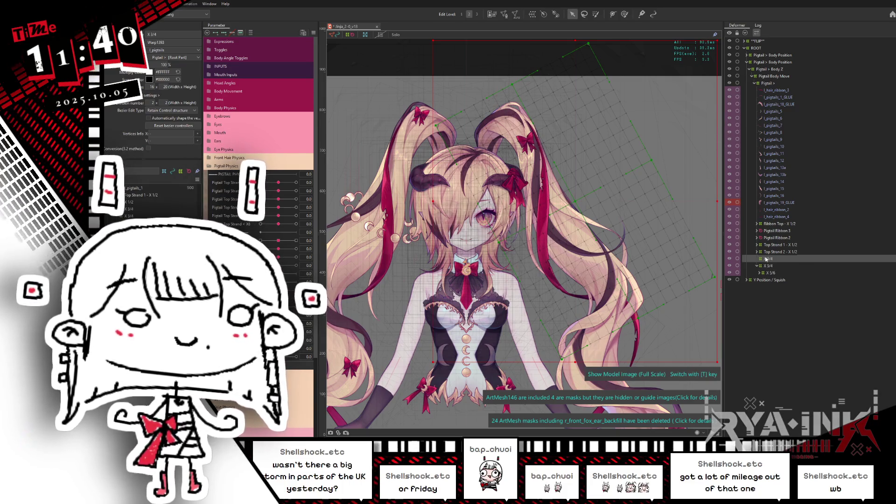
left_click(771, 266)
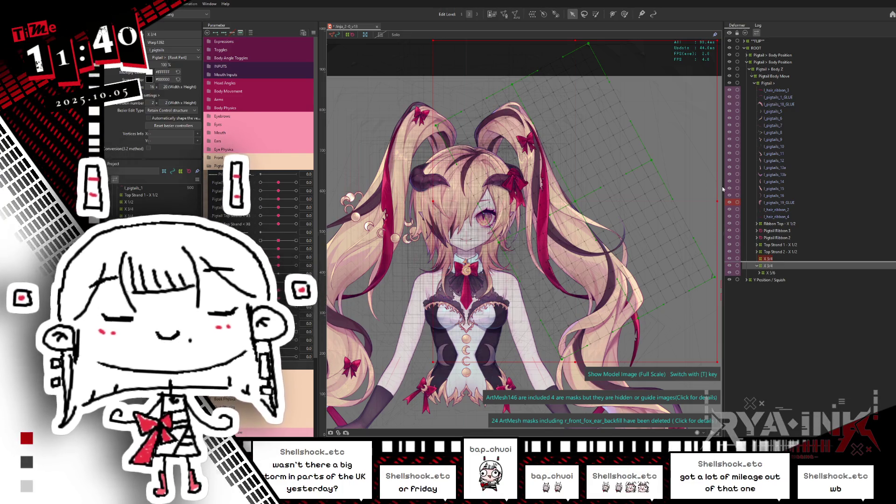
left_click_drag(772, 261, 744, 261)
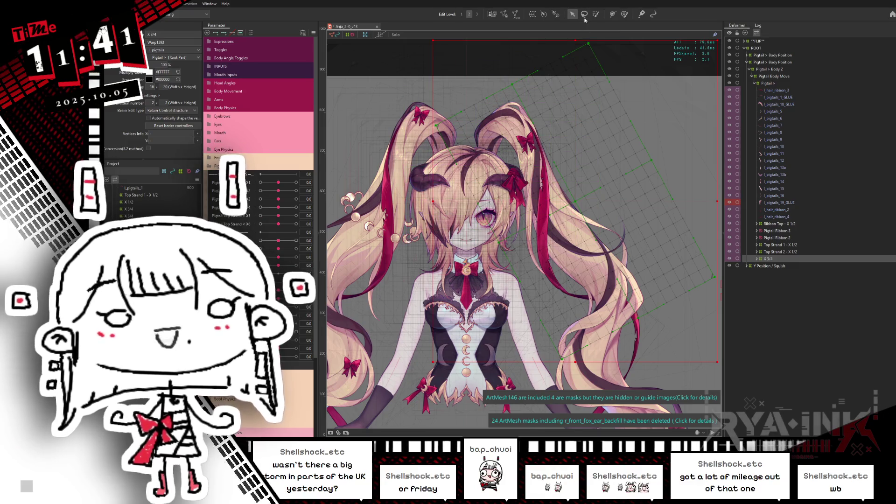
Start a new warp deformer above X 3/4 and select its default name for replacement
left_click(585, 18)
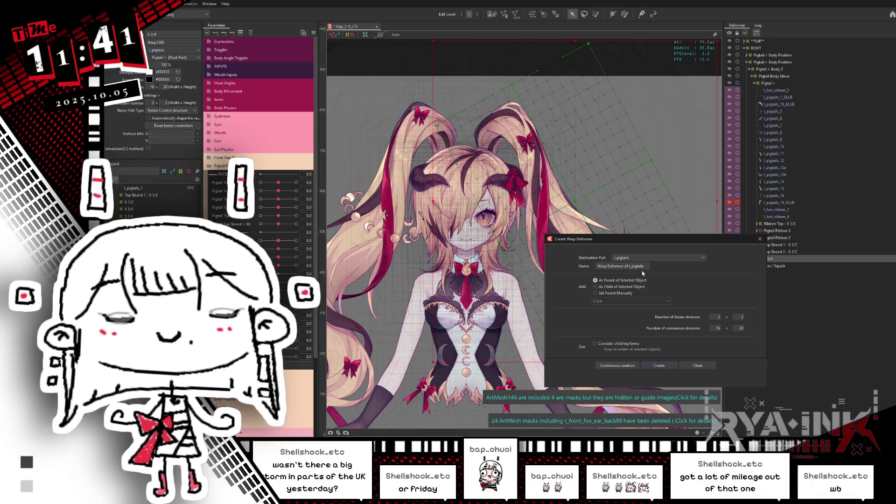
left_click(761, 4)
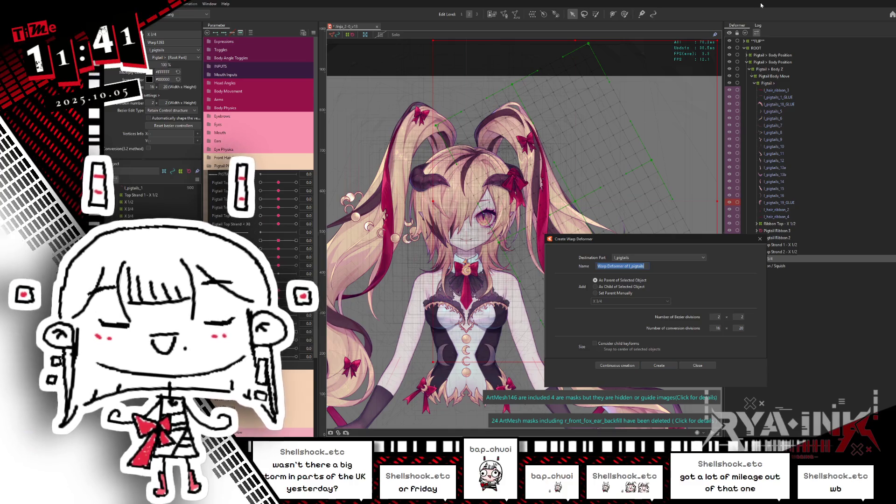
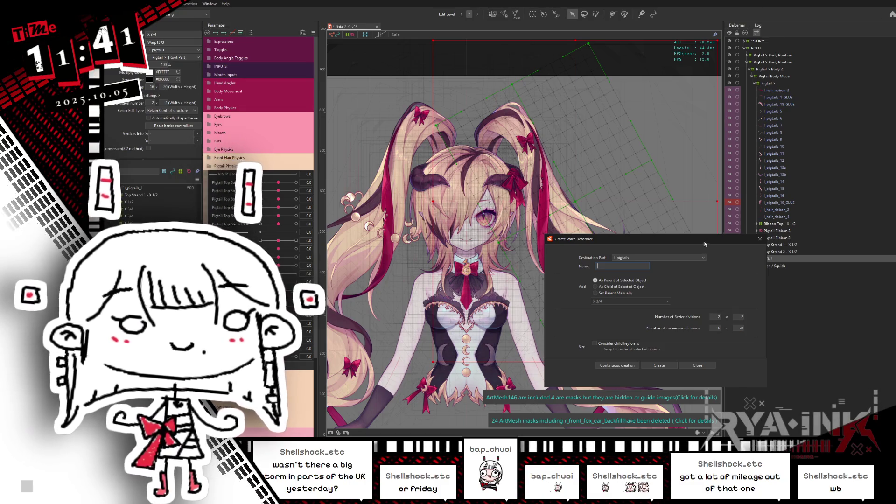
Create a 2×2 Bezier warp deformer named 'X 1/2' as parent of the X 3/4 deformer
left_click_drag(630, 239, 619, 180)
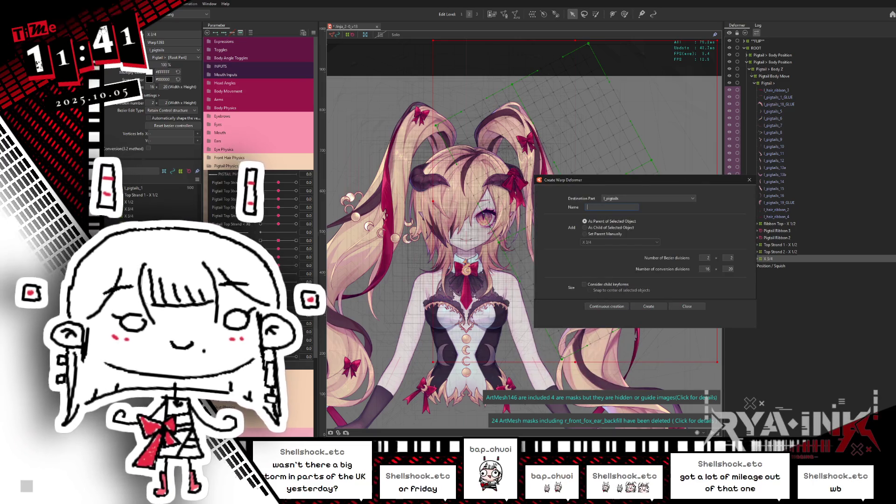
mouse_move(641, 180)
left_mouse_down()
mouse_move(651, 222)
mouse_move(600, 239)
left_mouse_up()
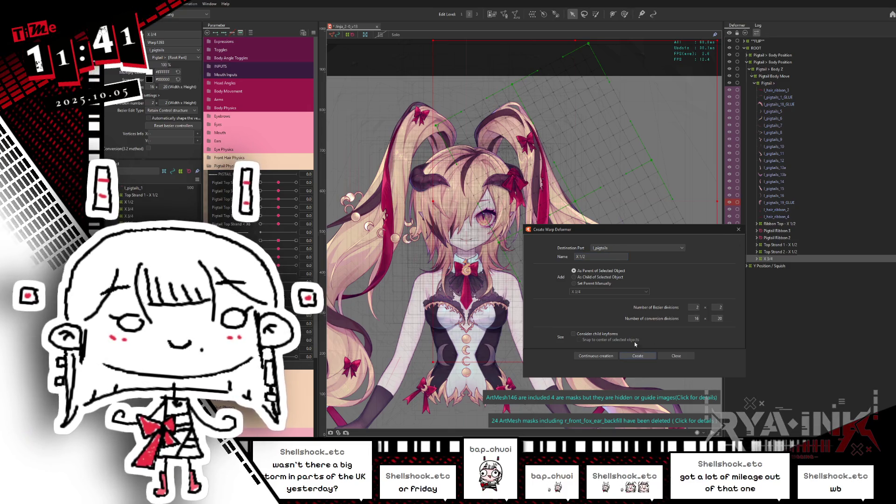
left_click(638, 356)
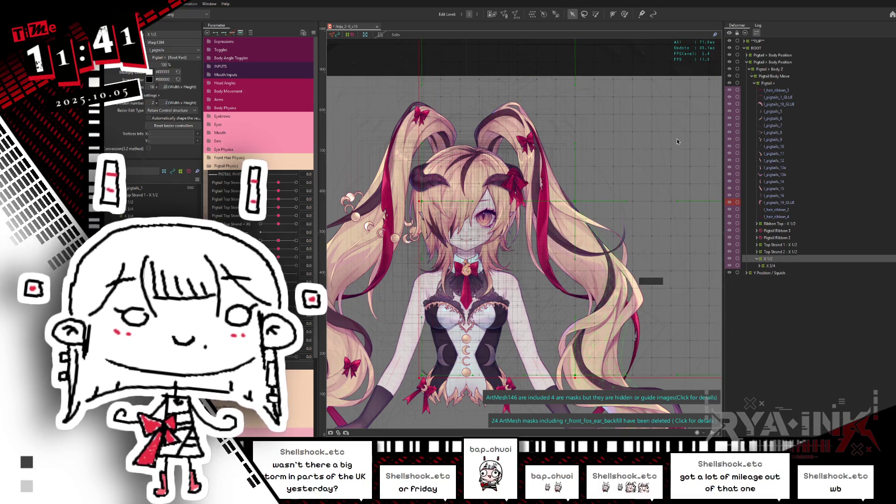
Rotate the X 1/2 deformer box counter-clockwise to line up with the pigtail
scroll(587, 198, "down", 3)
scroll(574, 200, "up", 1)
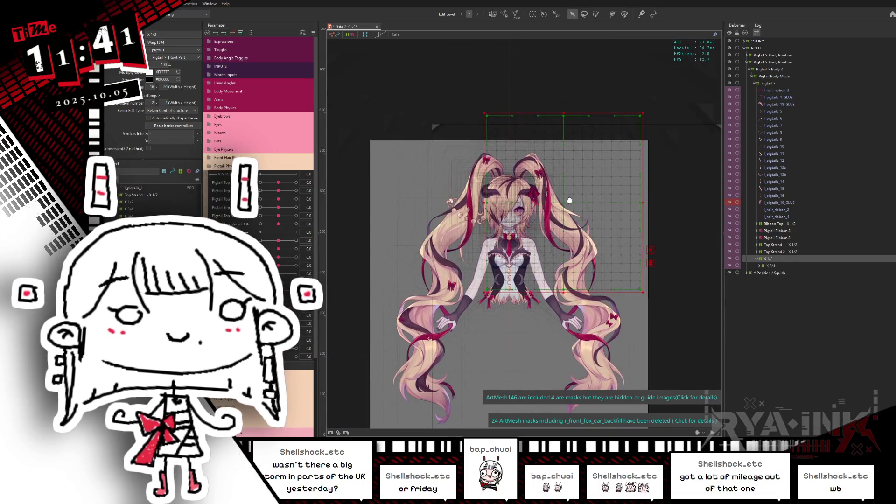
scroll(569, 201, "up", 2)
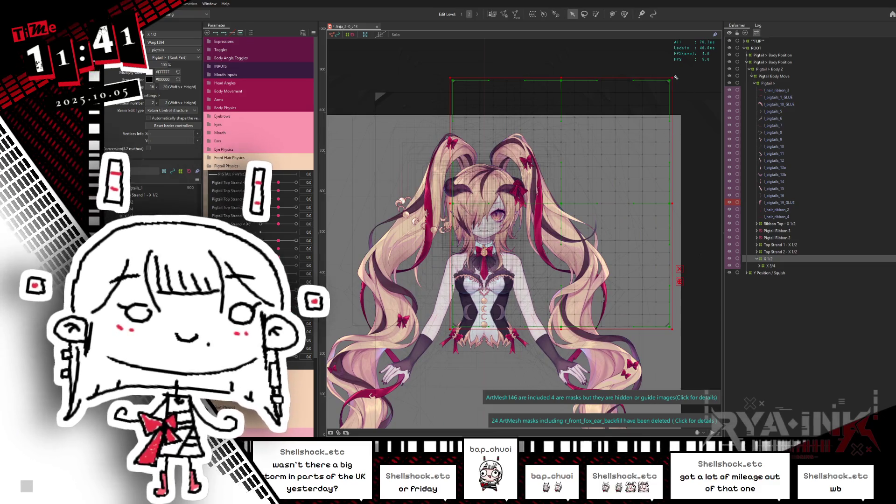
left_click_drag(676, 76, 596, 45)
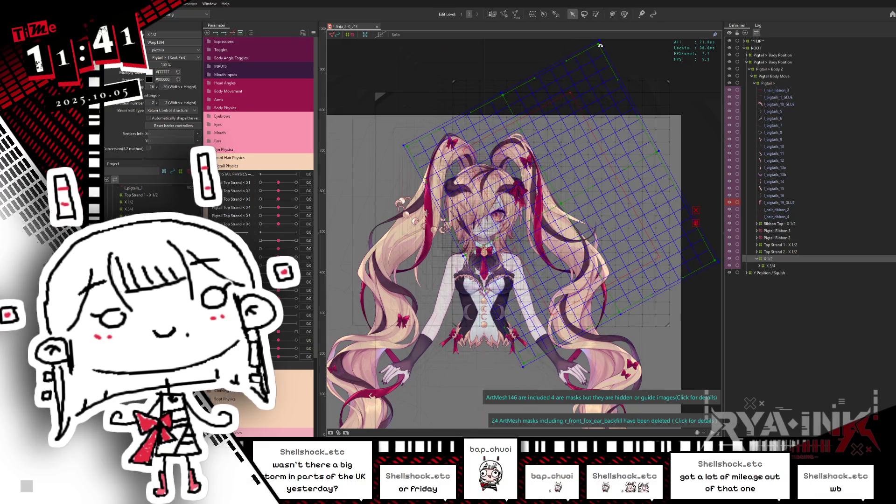
left_click_drag(503, 90, 521, 112)
left_click(641, 183)
left_click_drag(641, 183, 642, 179)
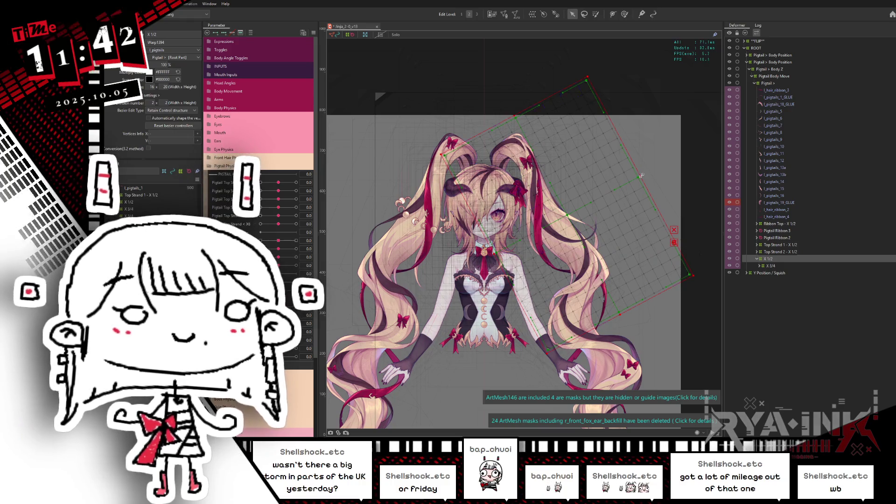
left_click_drag(641, 176, 640, 177)
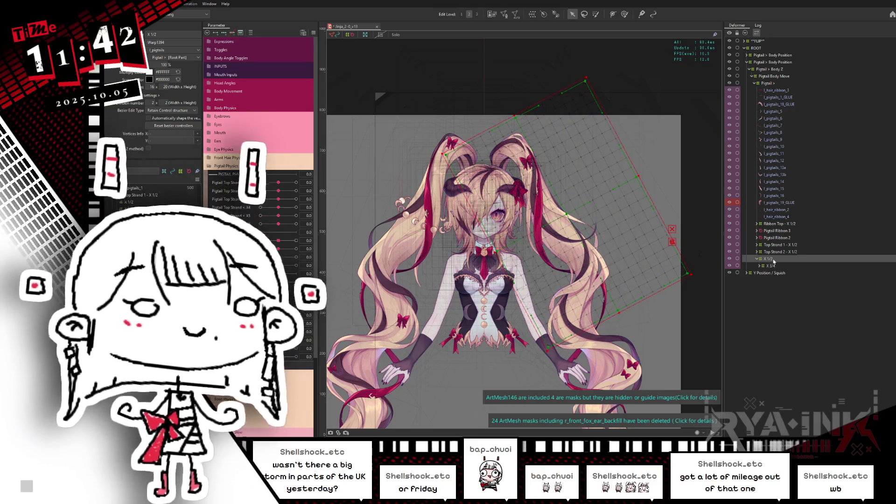
Select X 1/2's child objects, then select X 1/2 alone and paste the copied deformer chain
right_click(775, 260)
left_click(785, 264)
left_click(769, 260)
key("ctrl+v")
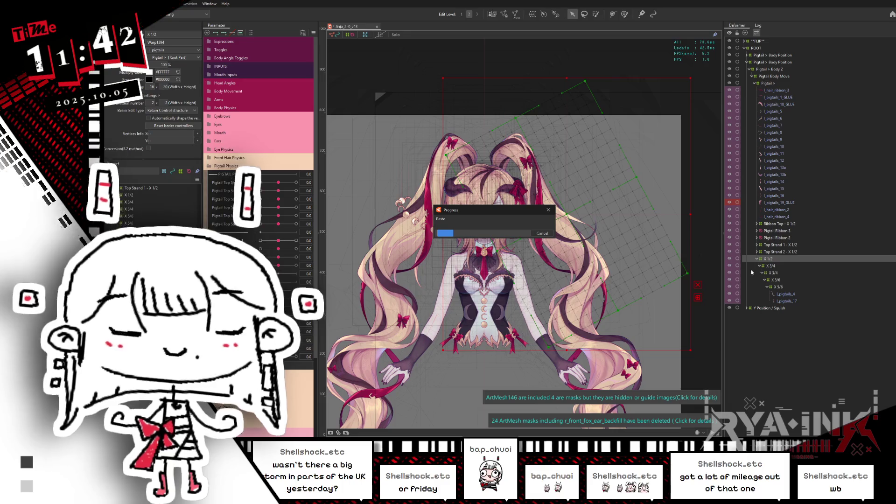
Drop the pasted X 1/2 deformer into the original X 1/2 and reselect it
left_click_drag(773, 266, 766, 263)
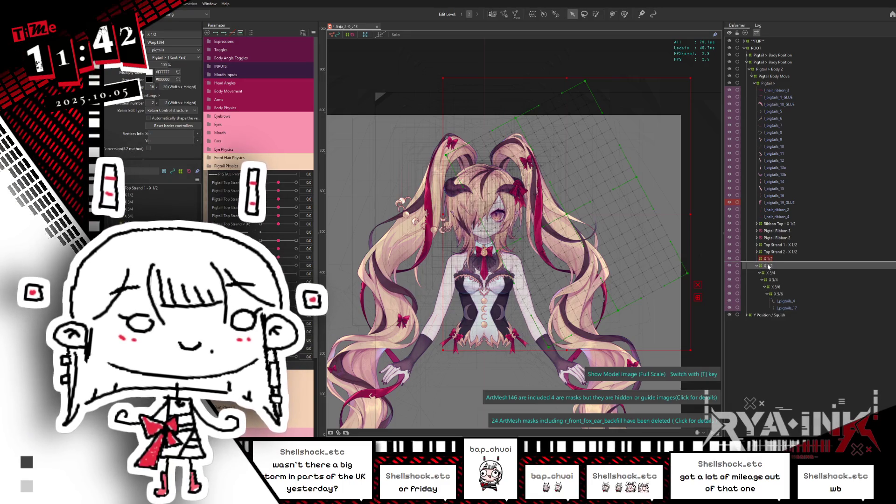
left_click_drag(767, 263, 768, 260)
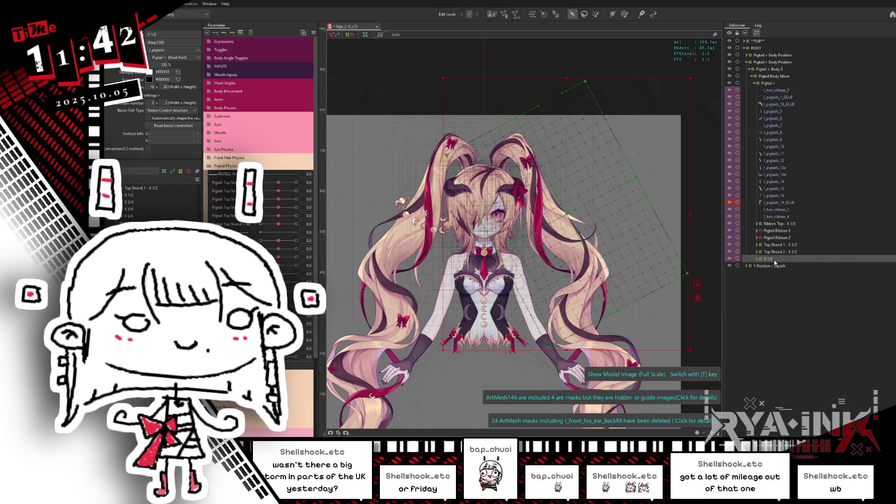
right_click(780, 260)
left_click(782, 262)
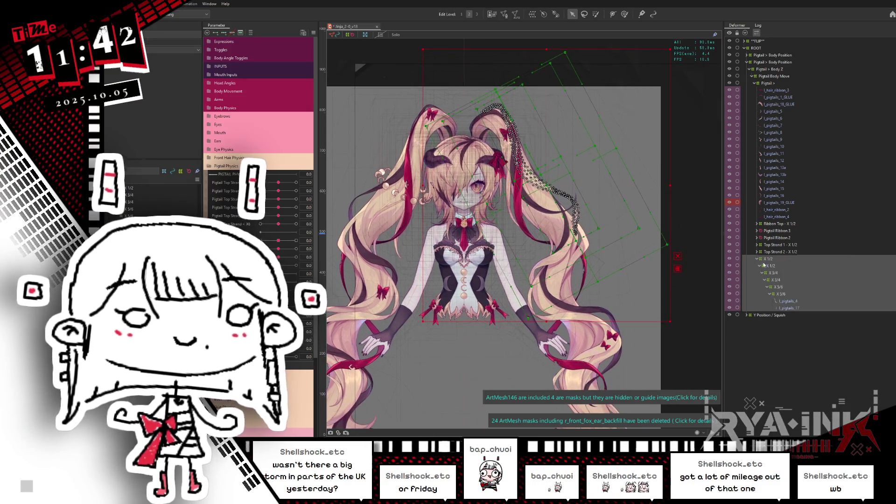
left_click(778, 258)
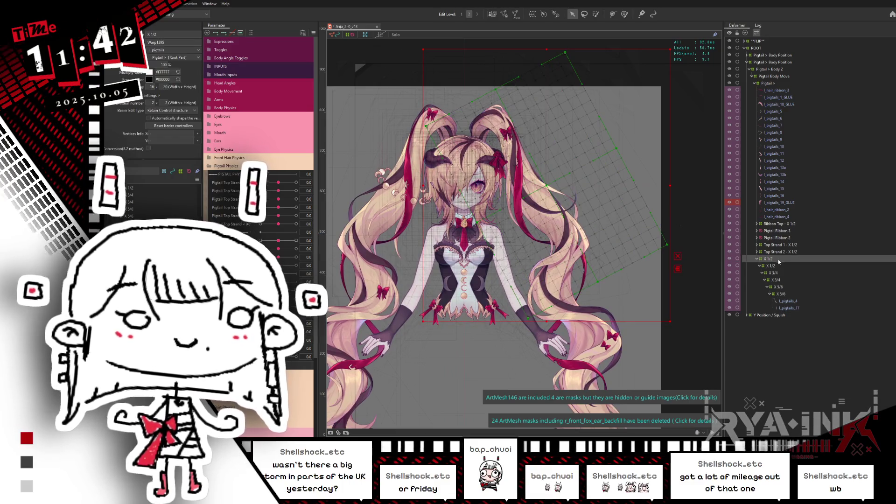
Collapse and re-expand the X 1/2 branch, select the l_pigtails_4 mesh, and hide the selection overlays
right_click(777, 258)
left_click(798, 268)
right_click(790, 260)
left_click(793, 263)
left_click(789, 302)
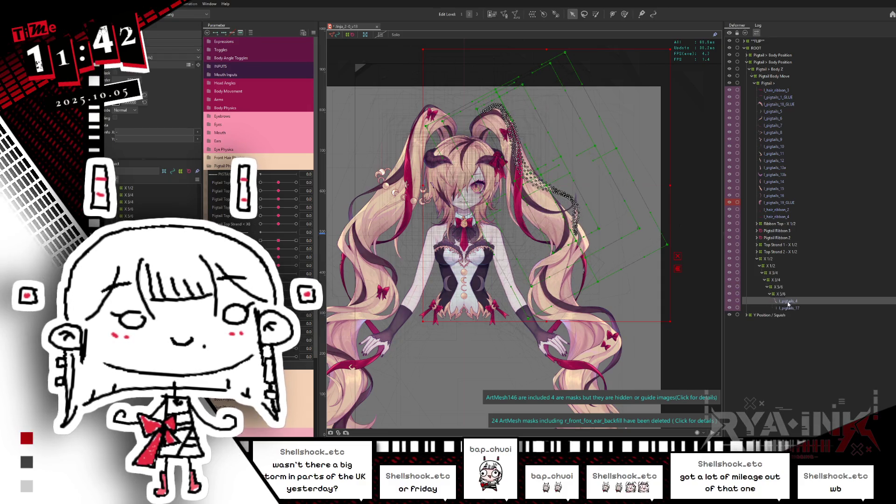
key("ctrl+h")
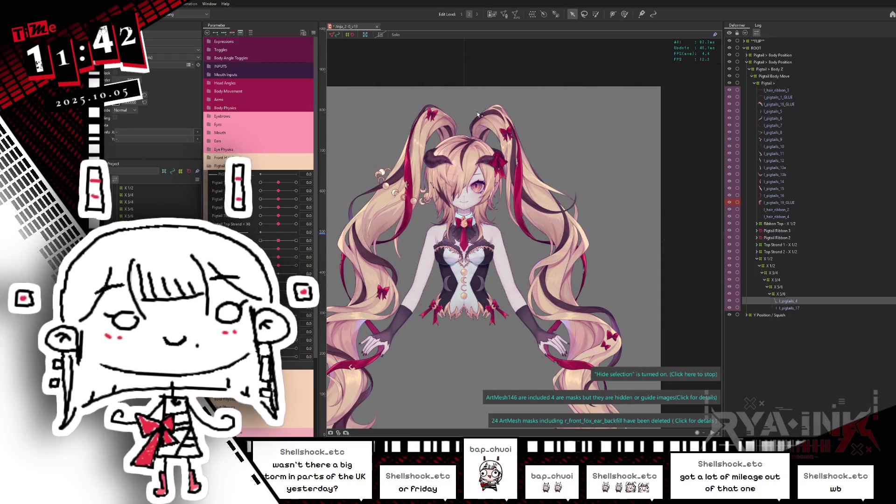
Toggle solo display on and off, then set Head X Aug to -0.4 under Head Angles
scroll(478, 114, "up", 5)
key("ctrl+shift+h")
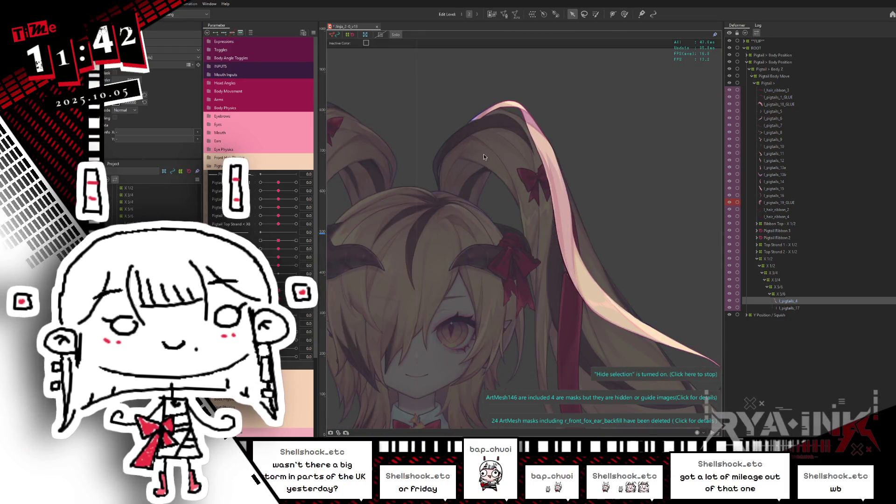
key("ctrl+shift+h")
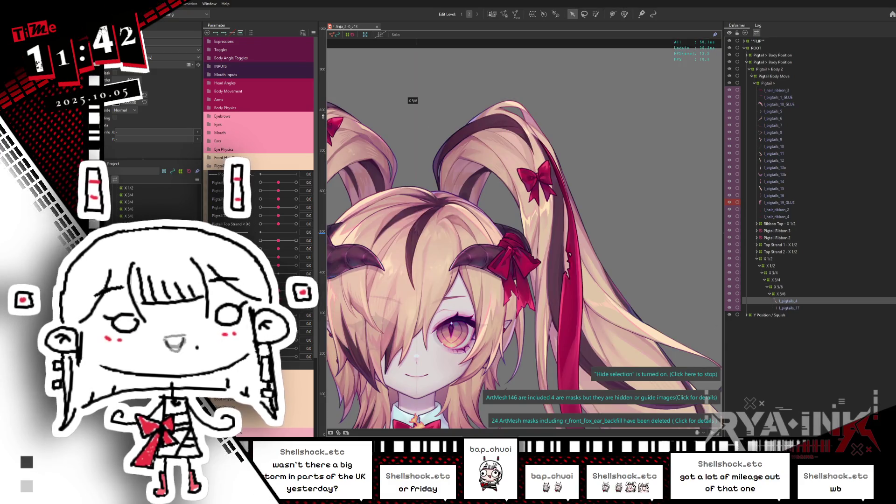
left_click(206, 83)
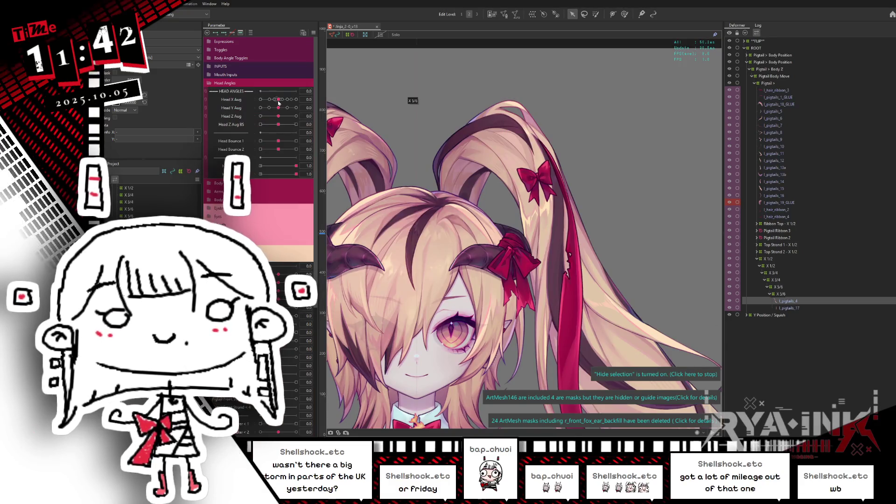
mouse_move(279, 100)
left_mouse_down()
mouse_move(269, 100)
mouse_move(310, 100)
mouse_move(340, 117)
left_mouse_up()
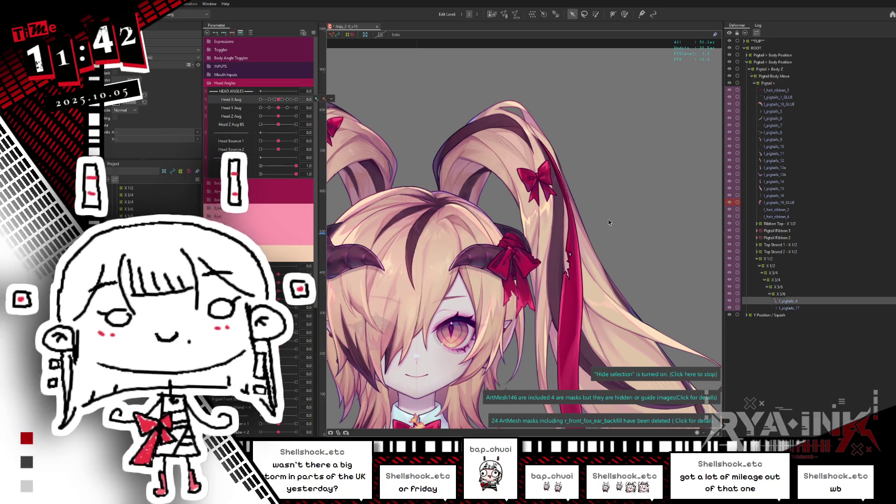
Select the X 1/2 deformer and test the pigtail's swing with the Pigtail Top Strand slider
scroll(567, 260, "down", 2)
left_click_drag(566, 260, 520, 215)
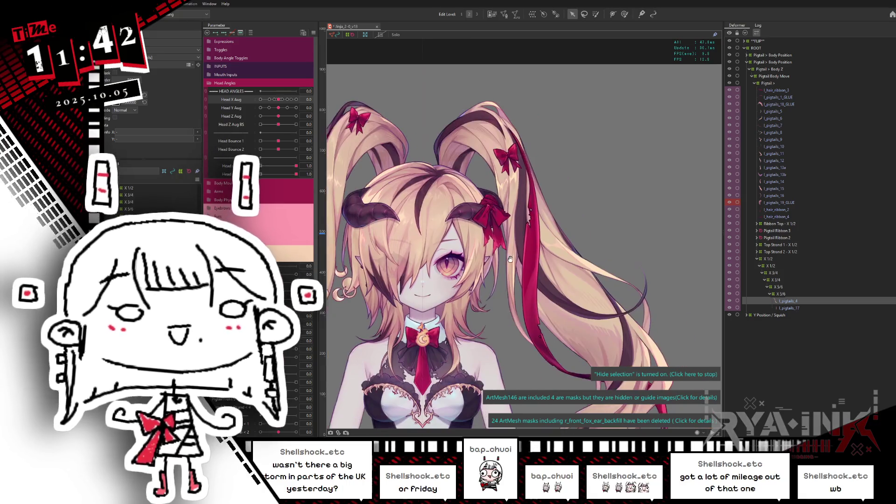
left_click(768, 259)
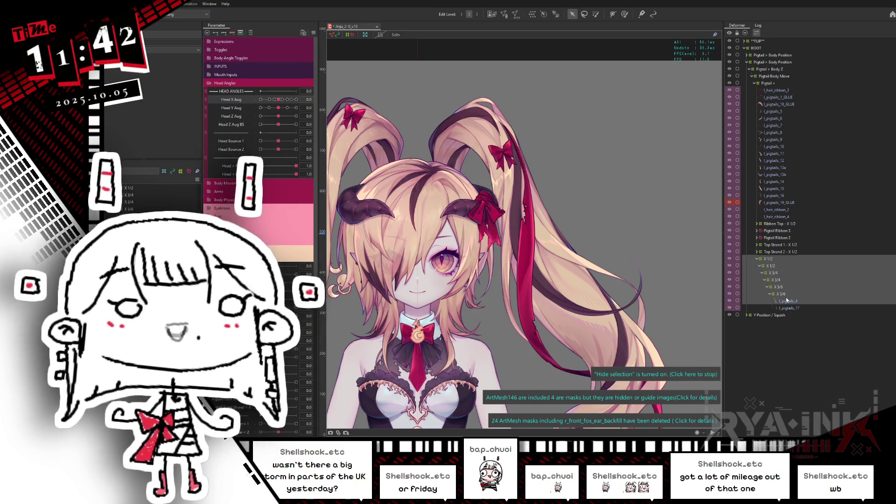
left_click(226, 83)
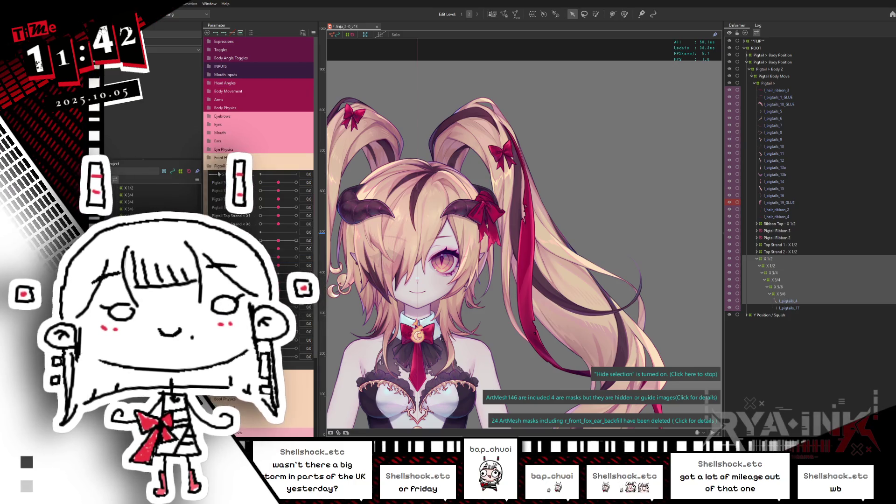
left_click_drag(279, 183, 291, 182)
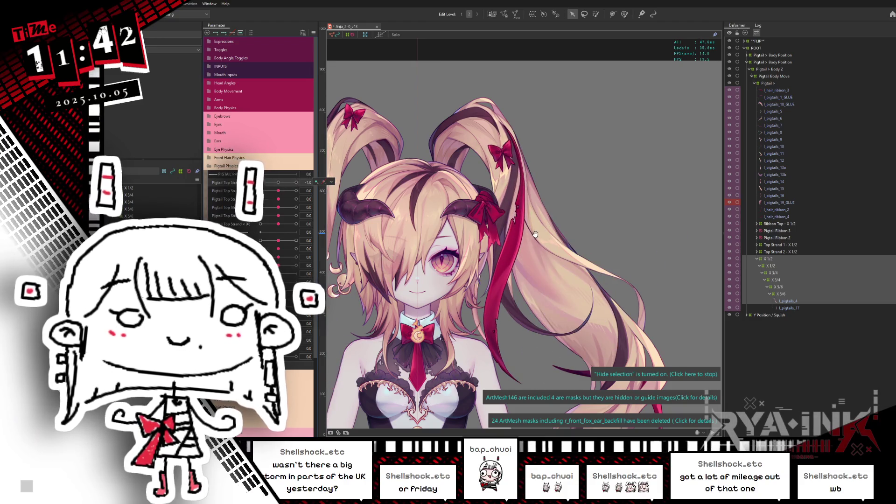
left_click_drag(500, 213, 481, 175)
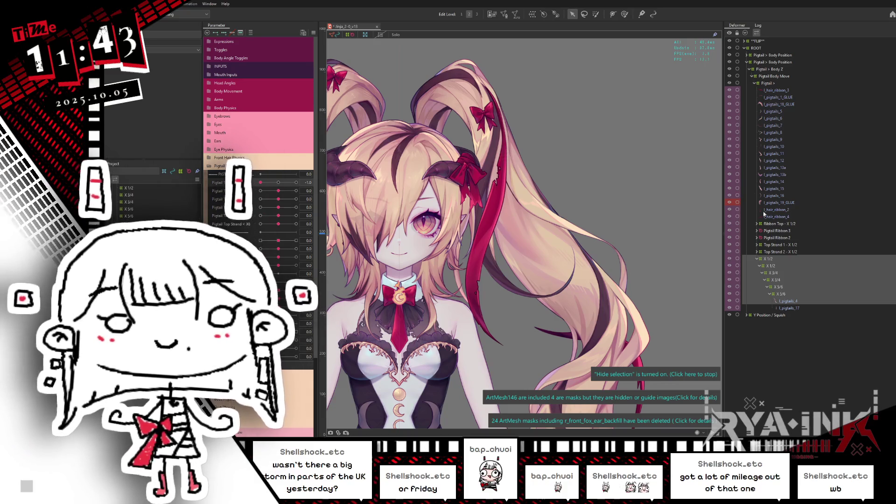
left_click(770, 259)
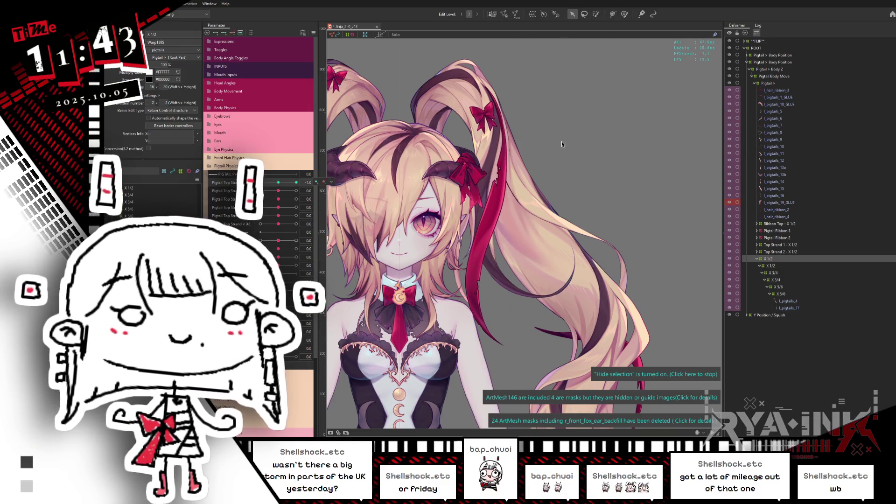
Show the selection overlays again and rotate the pigtail warp deformer slightly
scroll(561, 141, "down", 2)
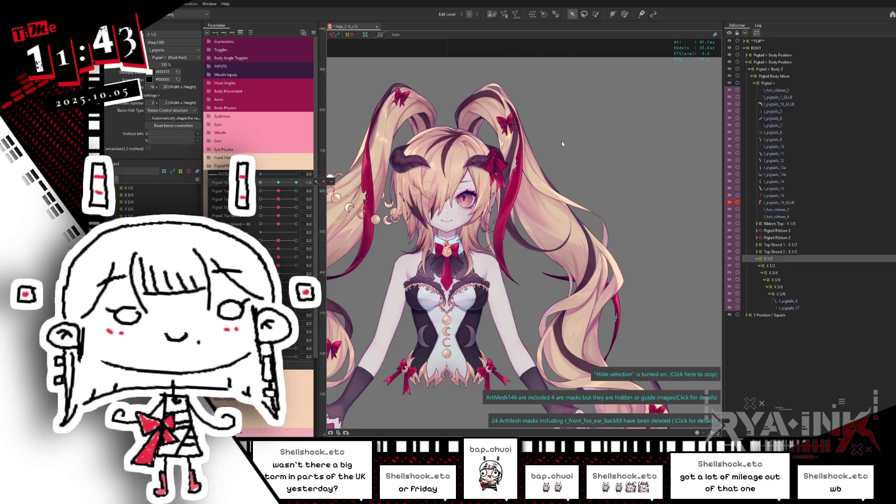
key("ctrl+h")
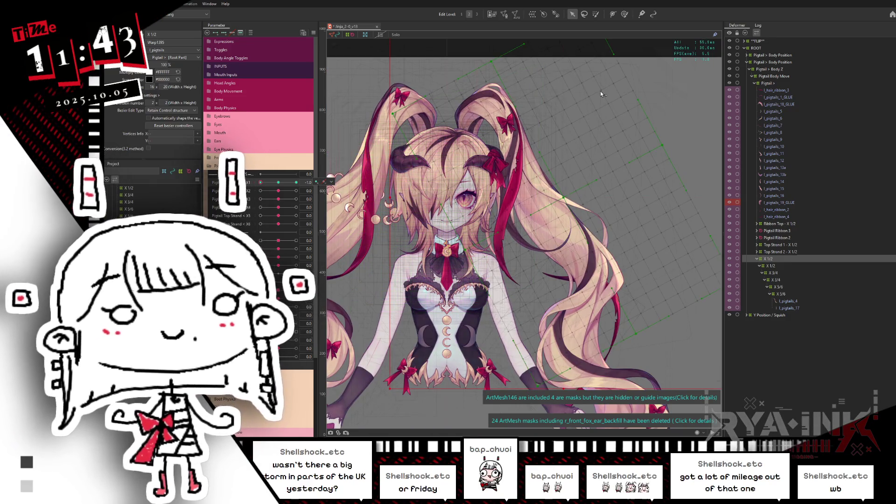
scroll(601, 98, "down", 2)
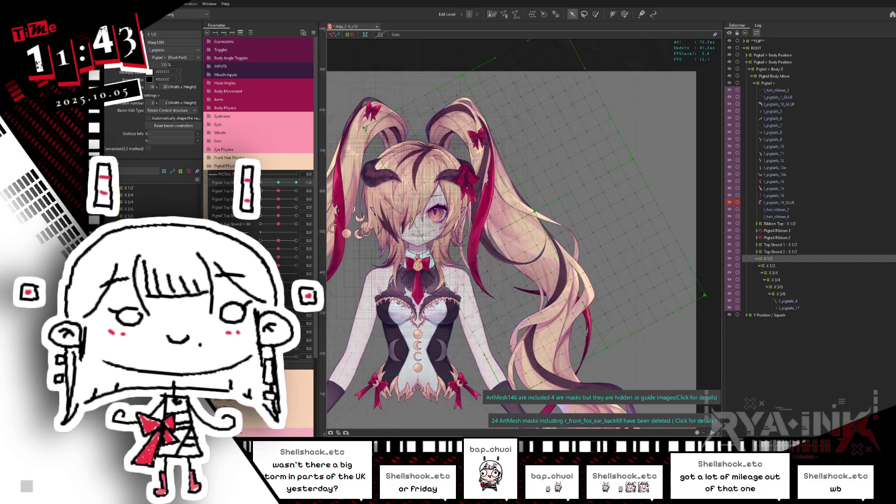
left_click(325, 182)
left_click(534, 212)
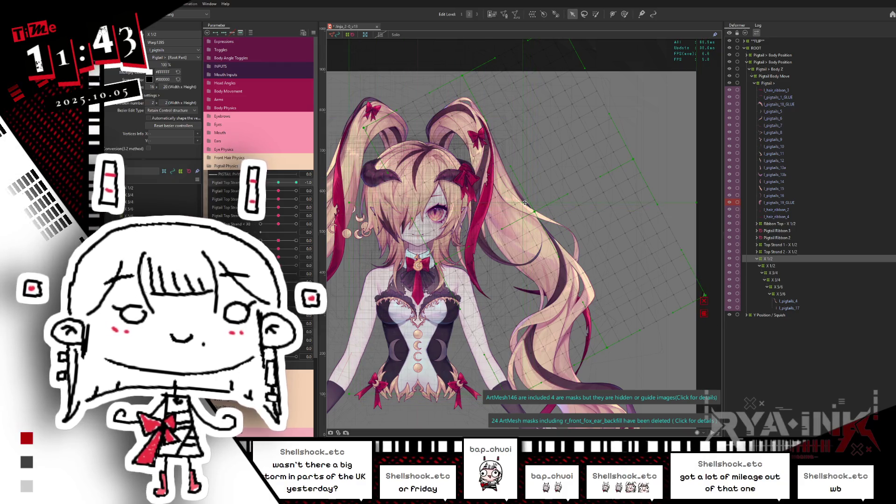
left_click_drag(528, 204, 519, 198)
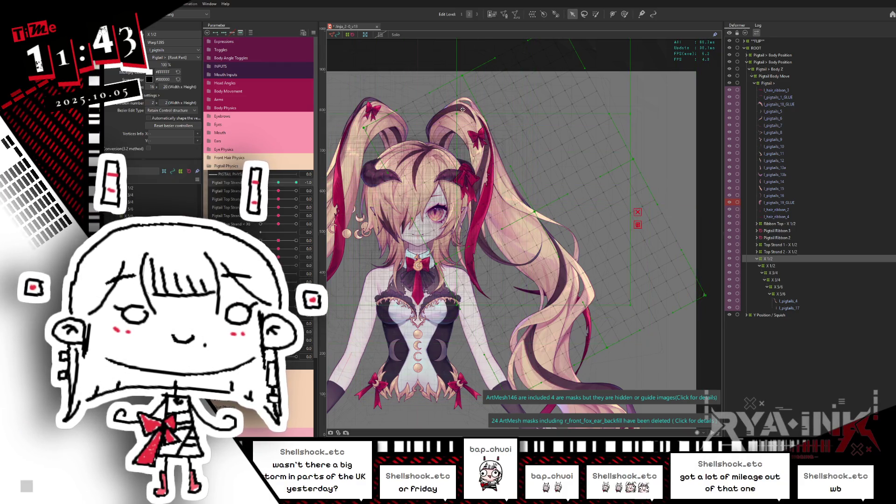
Select every child object of the X 1/2 deformer under Top Strand 2
left_click(760, 245)
left_click(783, 252)
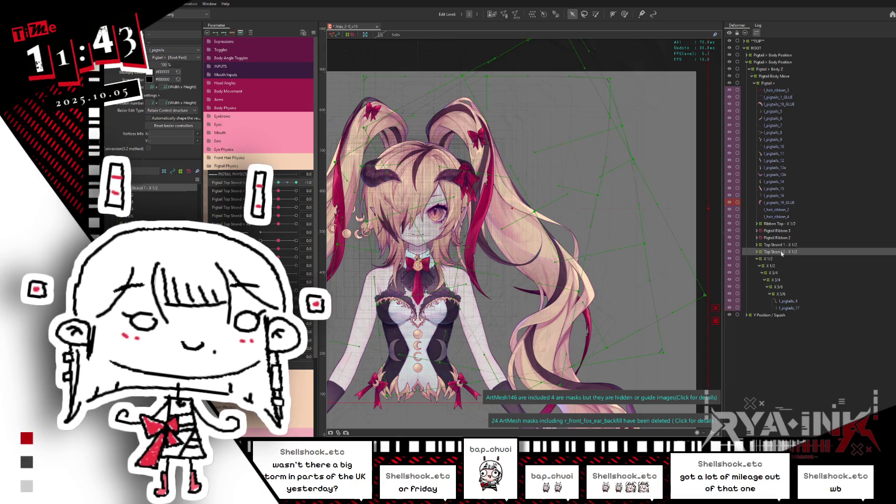
left_click(784, 245)
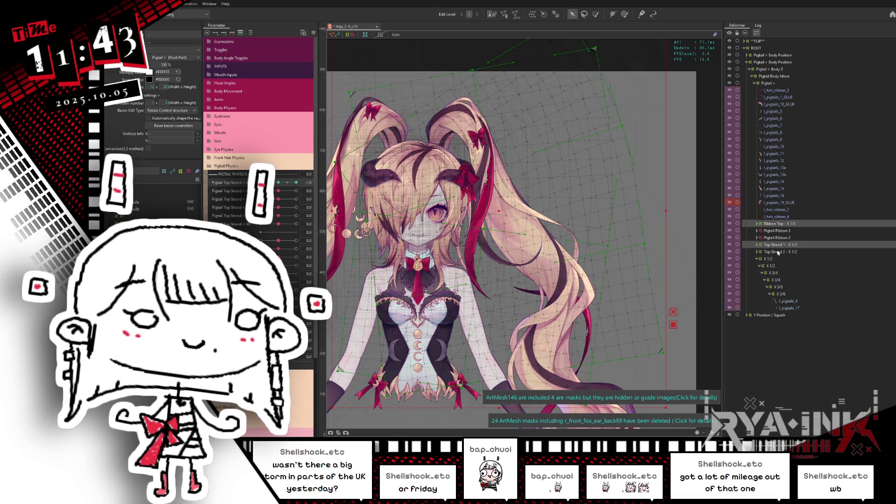
left_click(776, 252)
right_click(776, 252)
left_click(776, 260)
right_click(775, 260)
left_click(780, 262)
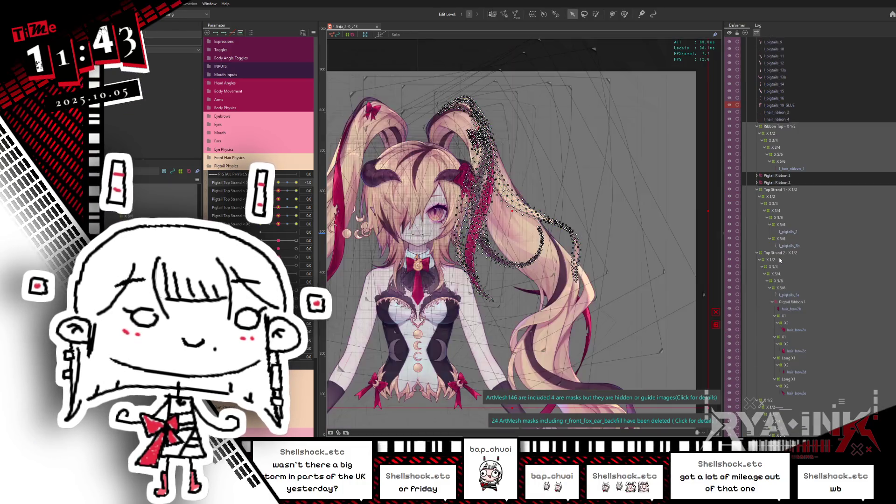
Isolate the pigtail meshes in solo view, hide selection, reset Pigtail Top Strand to 0, and select X 1/2
key("ctrl+shift+s")
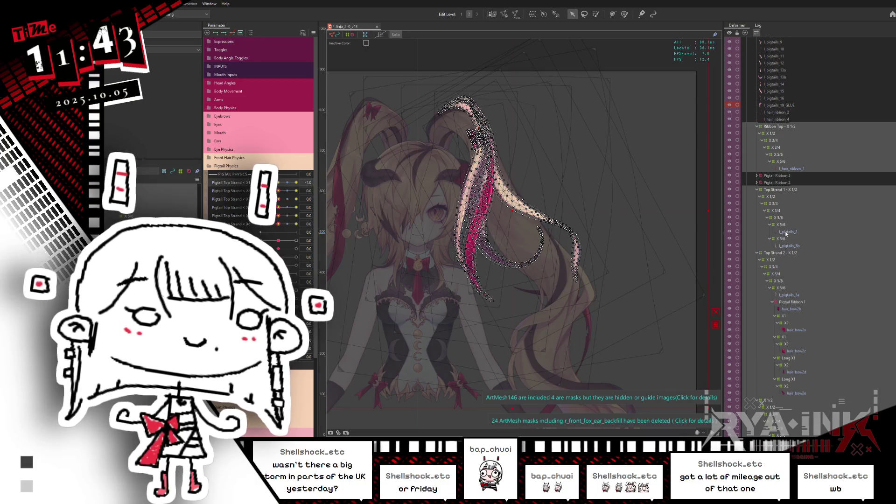
key("ctrl+h")
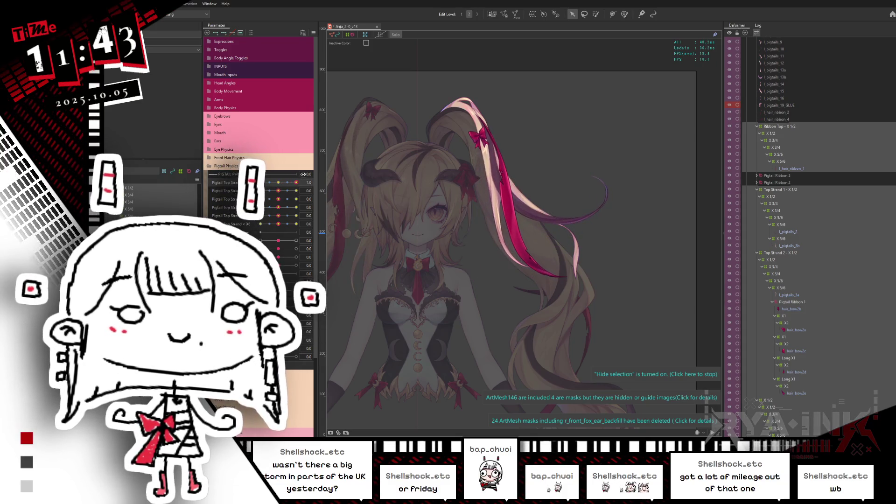
left_click(280, 183)
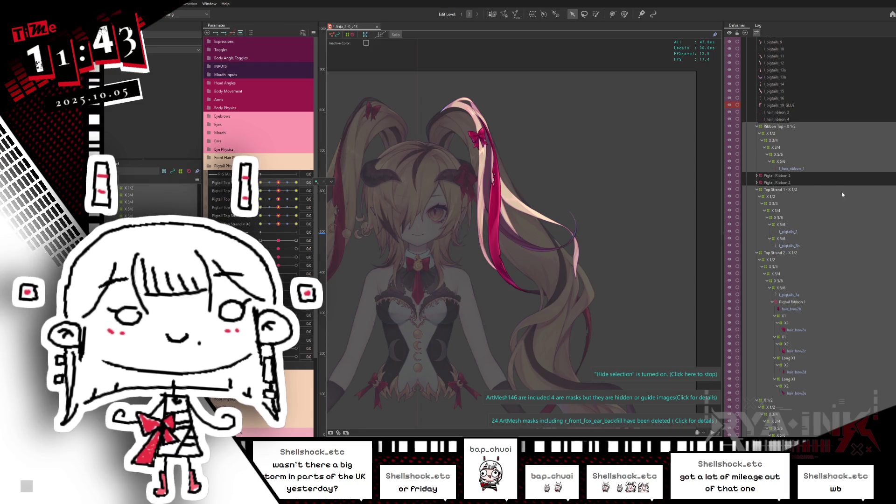
left_click(768, 401)
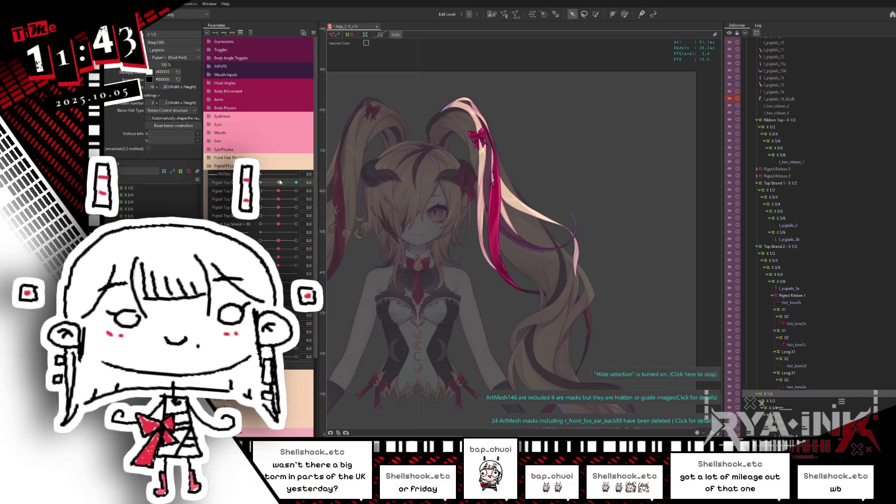
Rotate the X 1/2 deformer for the Pigtail Top Strand -1 and 1 keys, then return it to 0
left_click(261, 182)
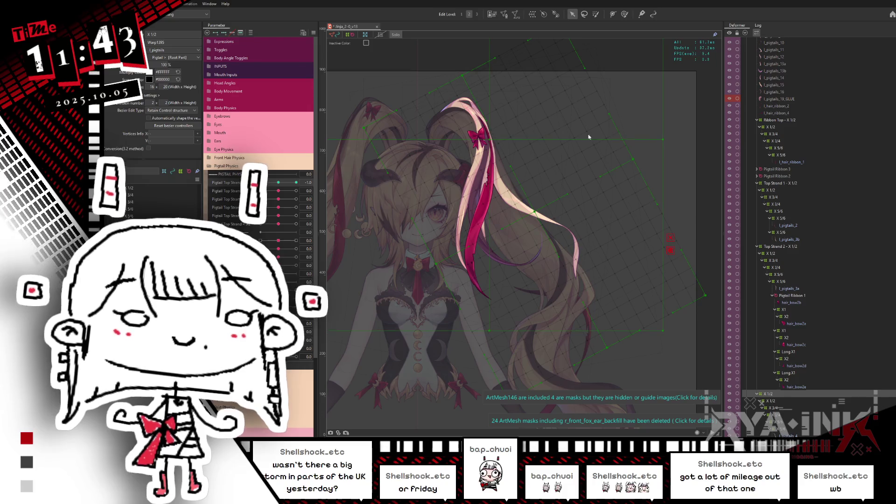
left_click_drag(667, 141, 665, 158)
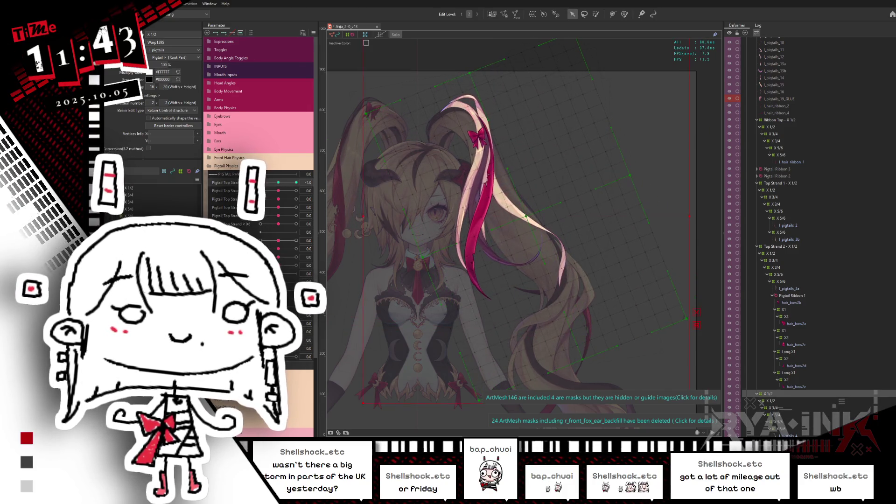
left_click(296, 182)
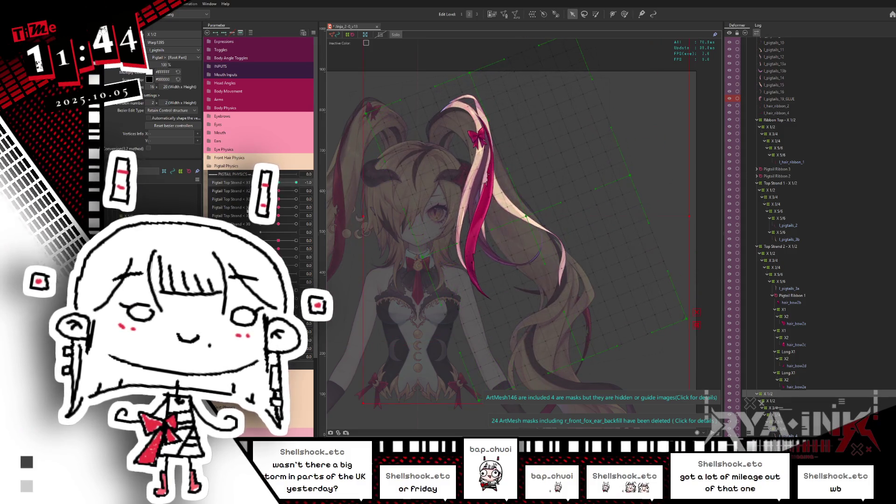
left_click(229, 32)
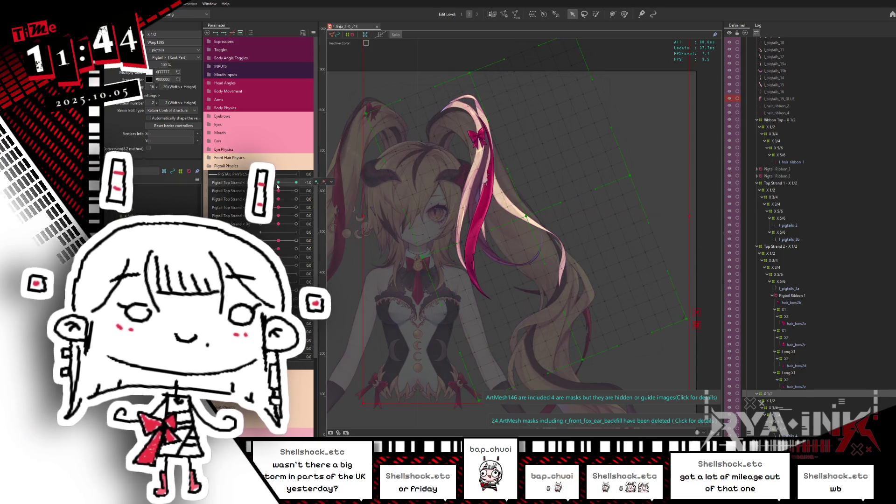
left_click(261, 182)
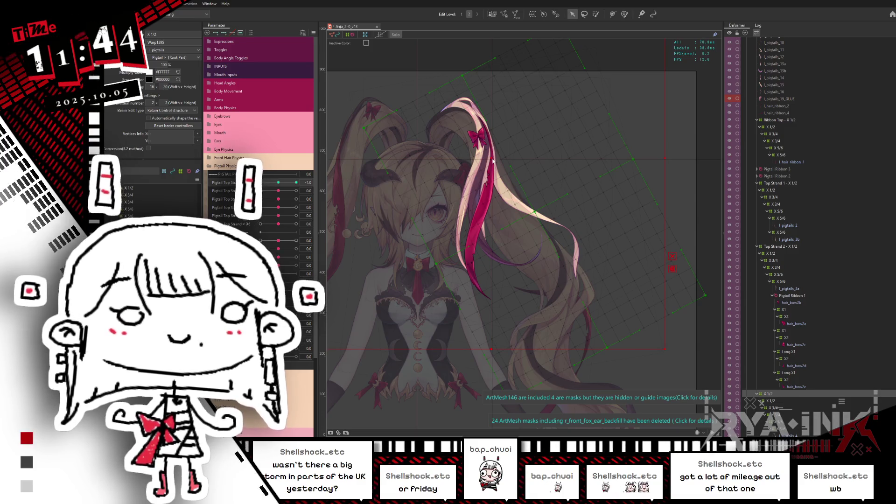
left_click_drag(669, 158, 650, 179)
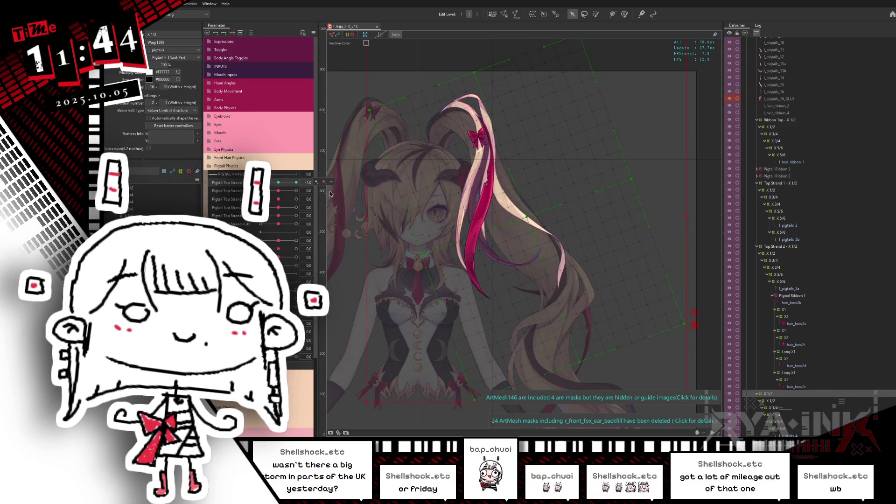
left_click_drag(275, 184, 261, 183)
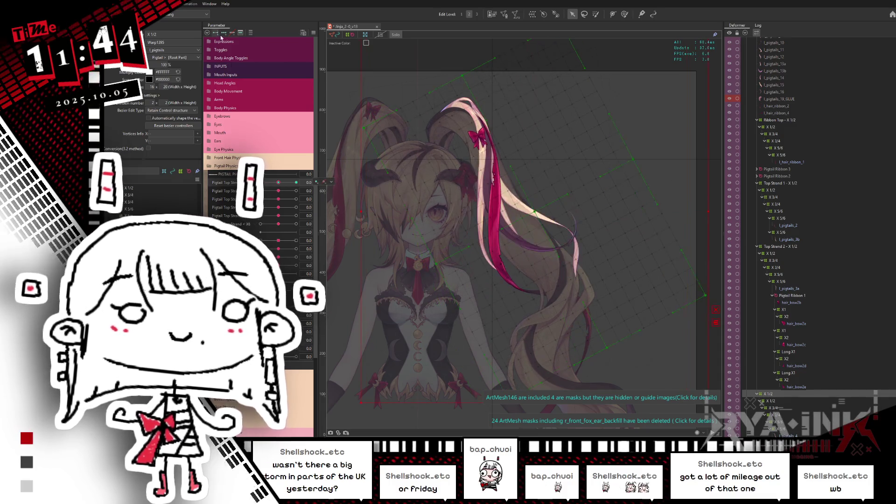
left_click(313, 33)
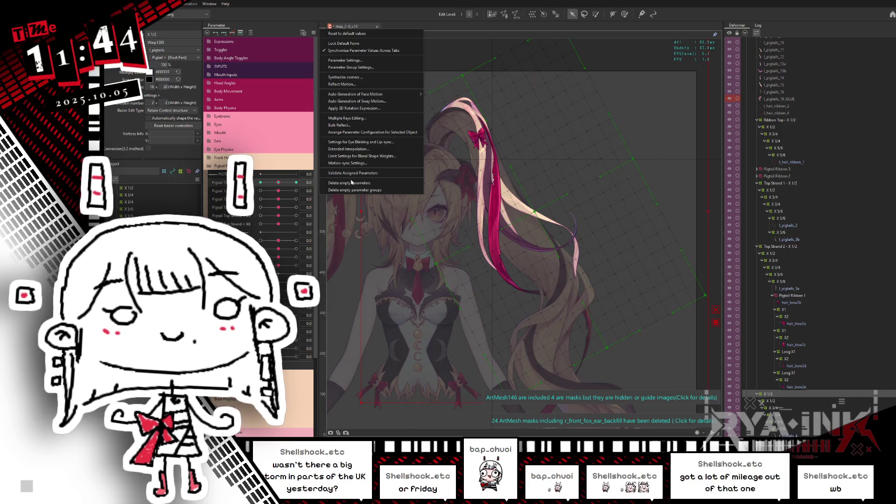
Select the strand's deformer and rotate it to bend the pigtail at Pigtail Top Strand -1
right_click(565, 171)
mouse_move(616, 238)
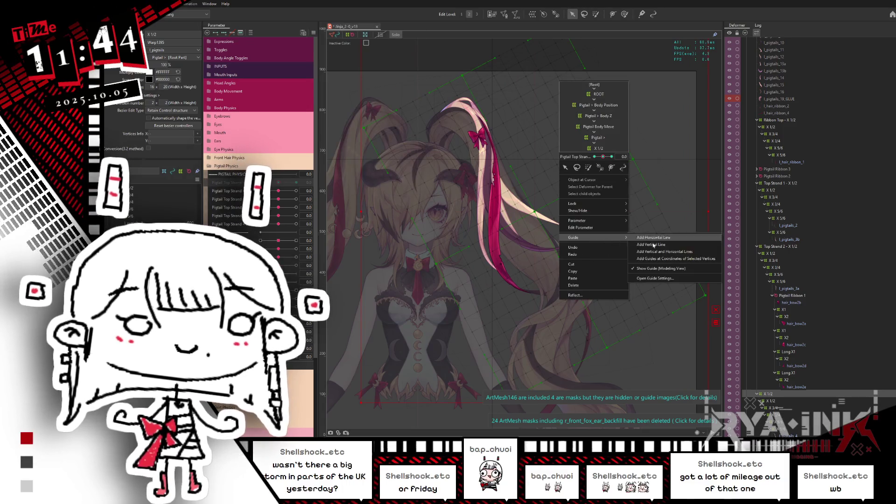
left_click(653, 279)
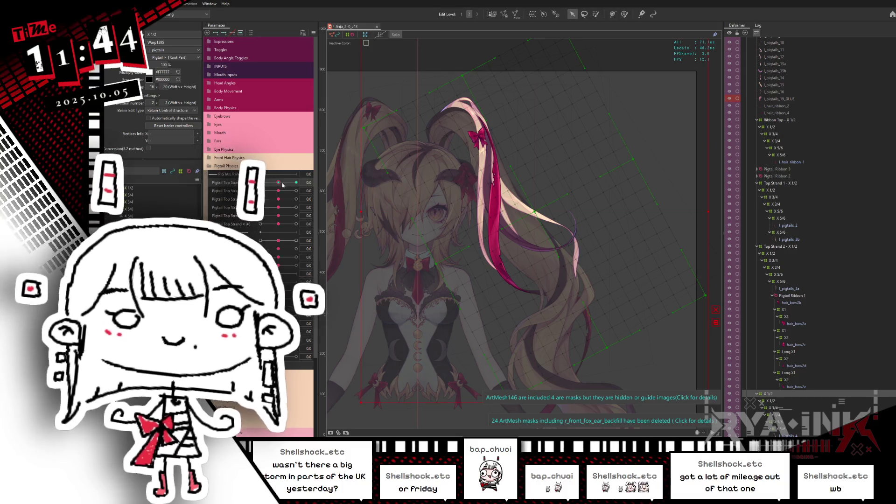
mouse_move(277, 184)
left_mouse_down()
mouse_move(260, 183)
mouse_move(274, 188)
left_mouse_up()
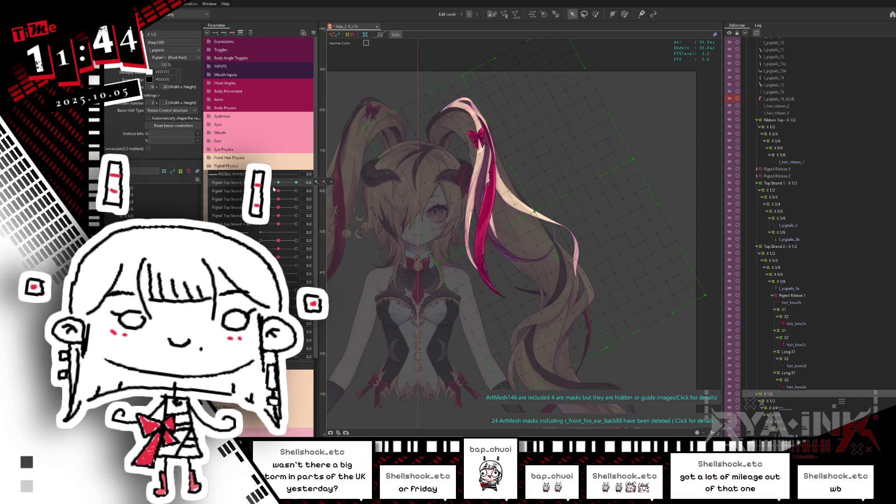
left_click(507, 156)
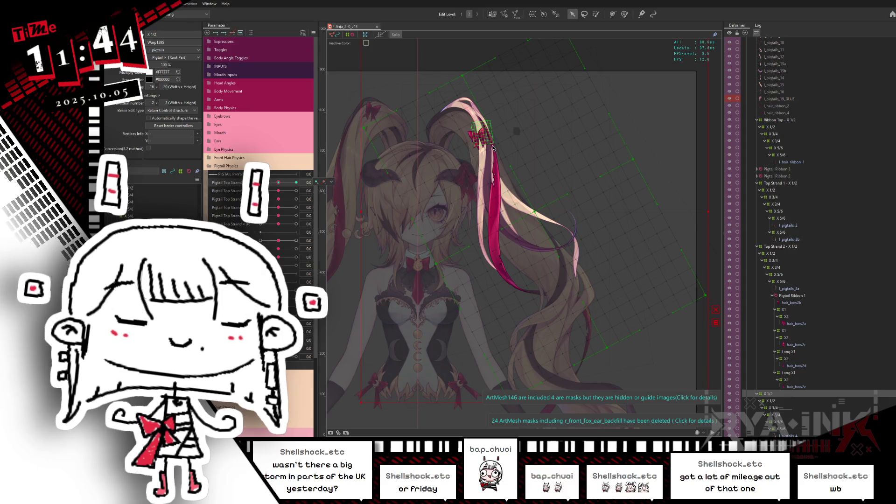
left_click_drag(281, 182, 385, 179)
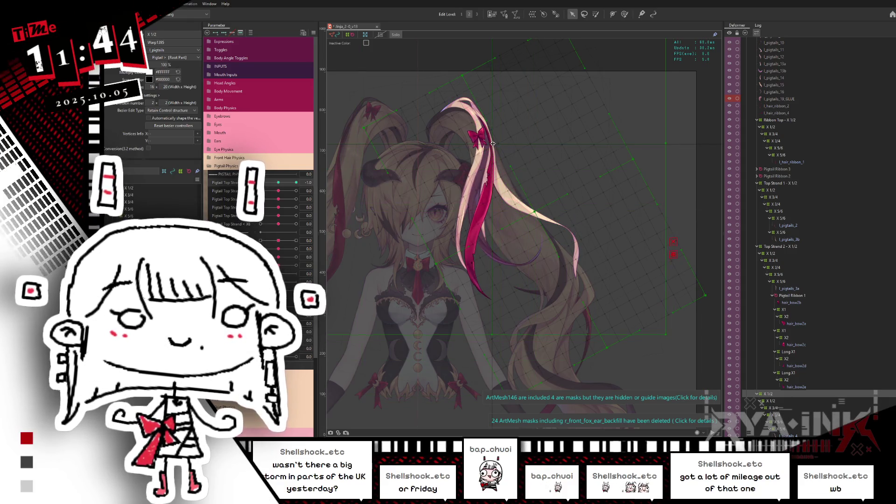
left_click_drag(669, 141, 649, 161)
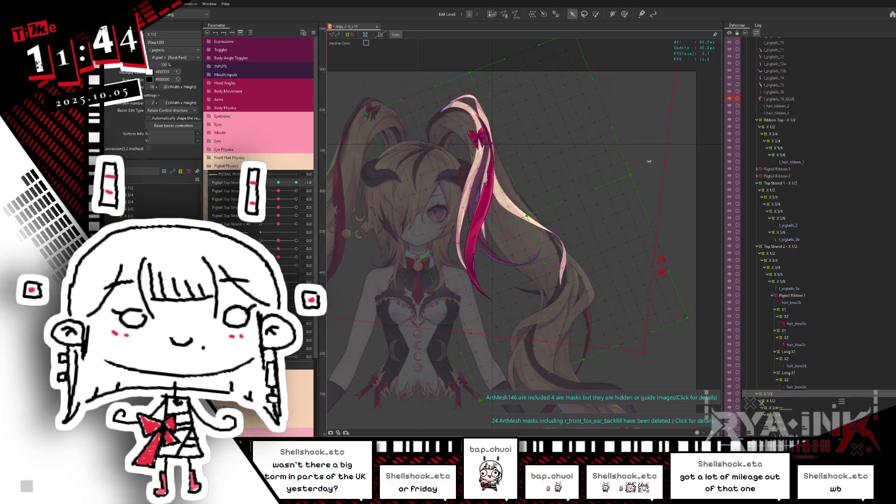
Preview the swing between Pigtail Top Strand -1 and 1 with selection hidden, then reset to 0
left_click(266, 183)
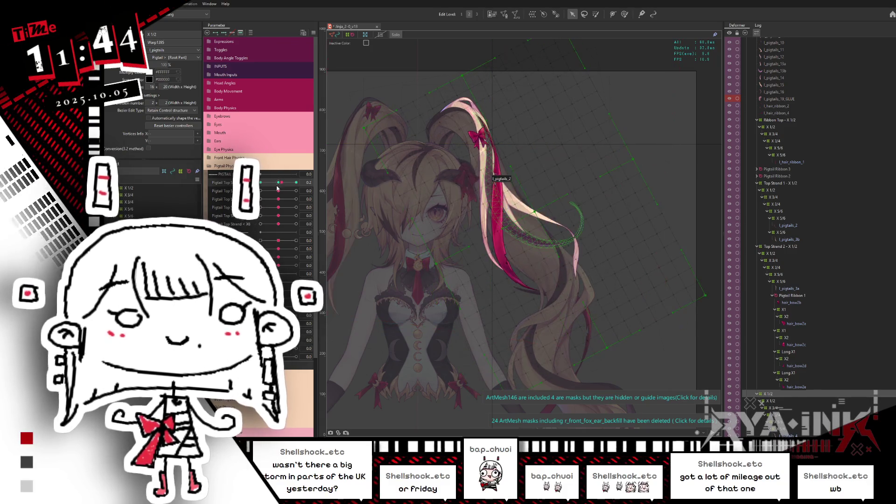
left_click_drag(265, 183, 541, 203)
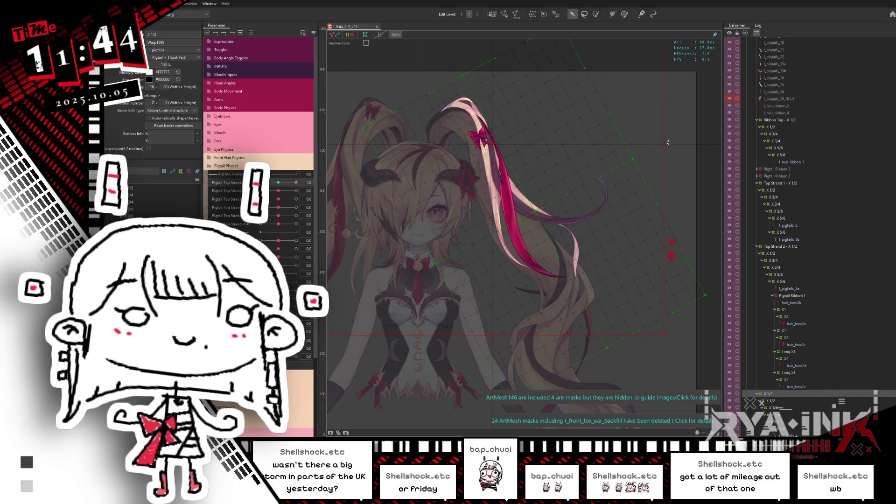
left_click(275, 184)
left_click_drag(278, 182, 341, 193)
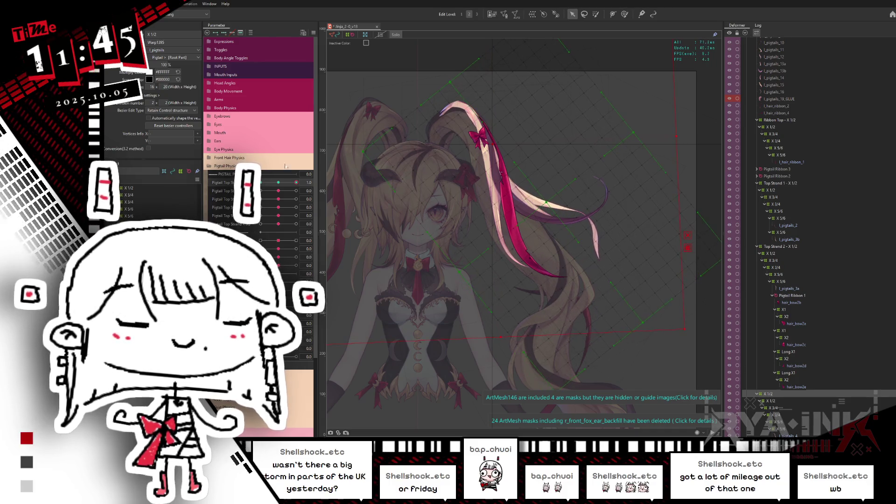
key("h")
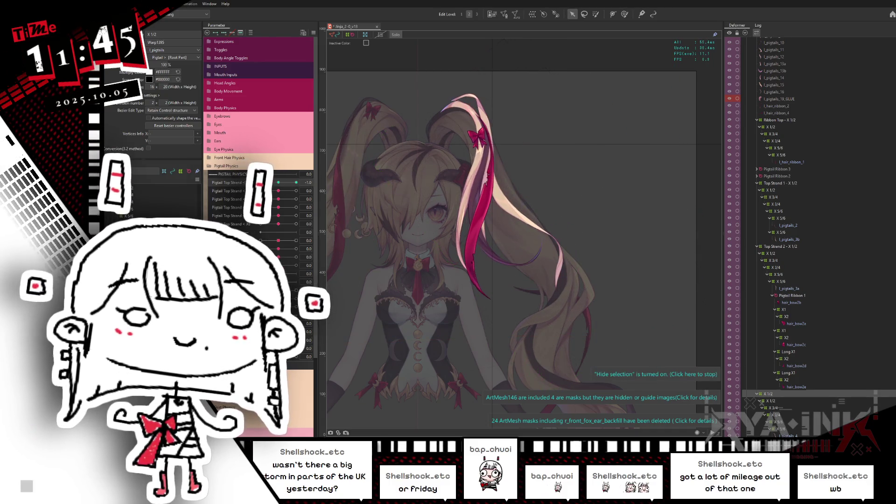
left_click(279, 184)
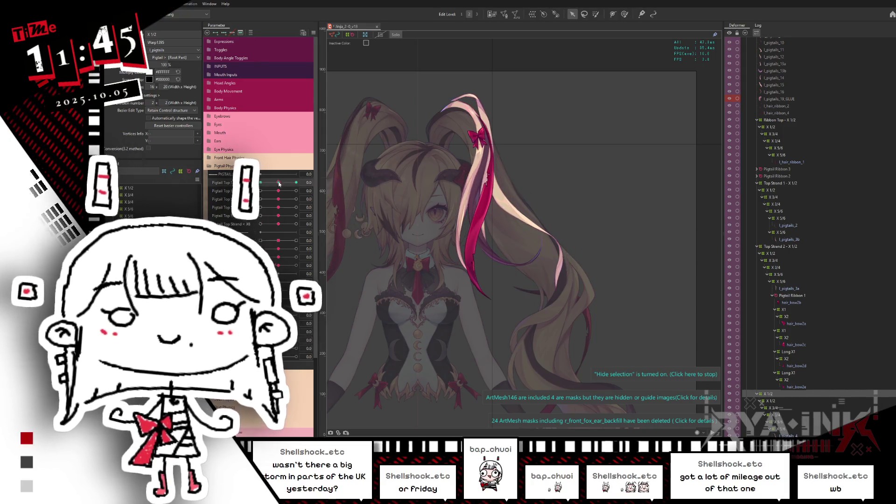
Brush-select the upper vertices of the pigtail's warp grid
key("b")
scroll(595, 170, "up", 2)
mouse_move(595, 170)
left_mouse_down()
mouse_move(550, 85)
mouse_move(406, 161)
left_mouse_up()
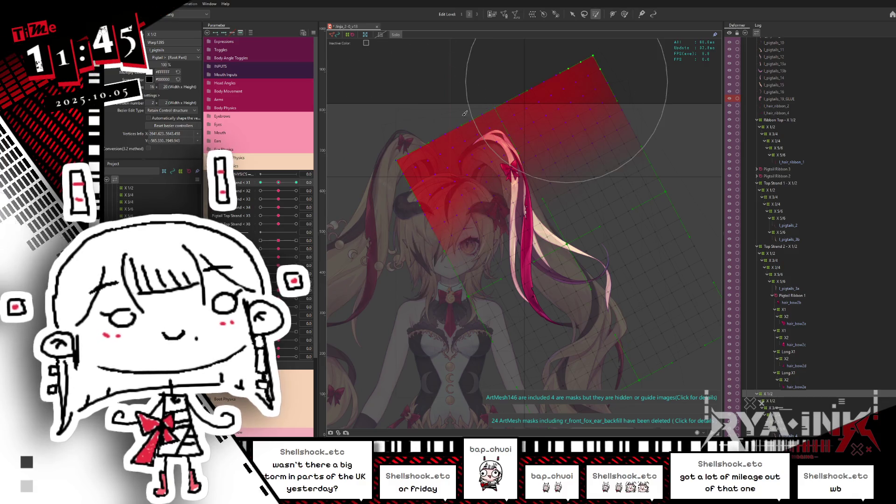
With the Arrow tool, swing Pigtail Top between its minimum and maximum and select the pigtail deformer
left_click(573, 15)
left_click_drag(279, 184, 257, 180)
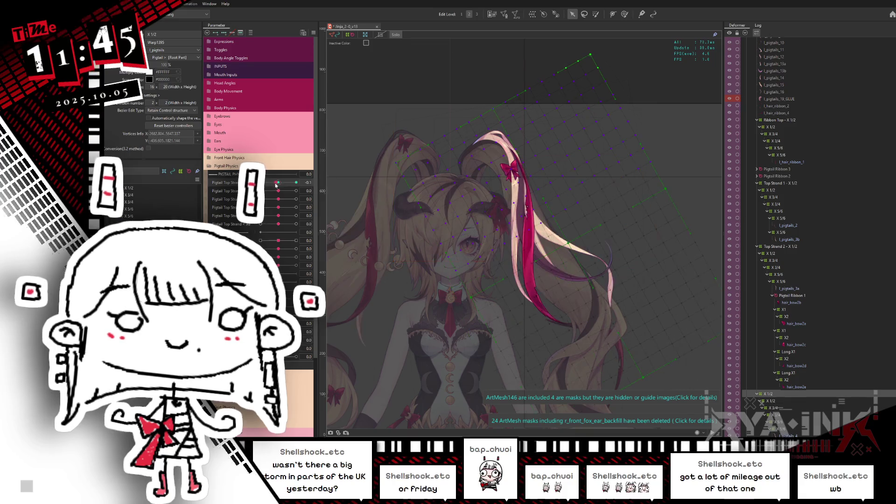
left_click_drag(263, 186, 315, 185)
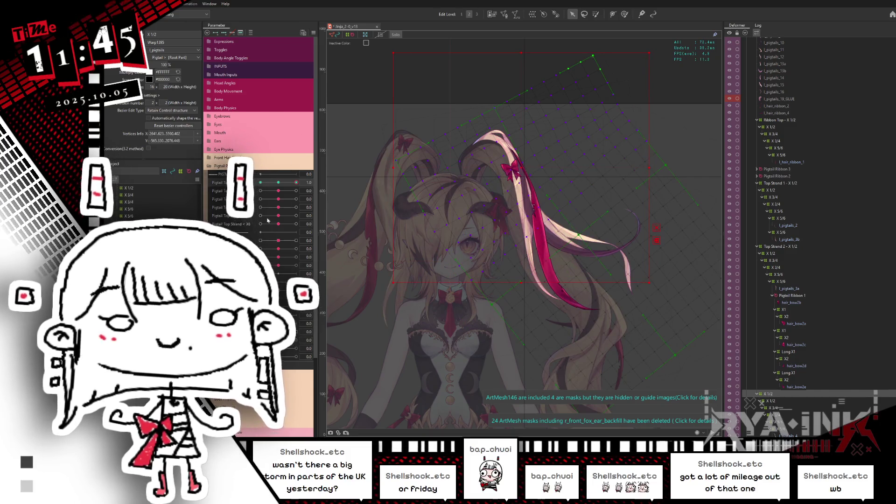
left_click_drag(276, 184, 269, 183)
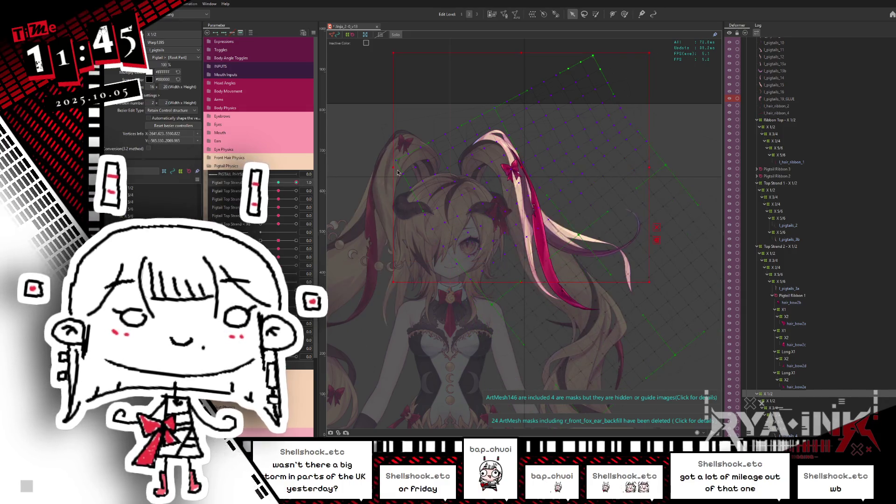
left_click(562, 226)
left_click_drag(562, 226, 537, 203)
Switch to the Deform Brush, clear the vertex selection, and swing Pigtail Top from minimum to near maximum
key("b")
mouse_move(296, 182)
left_mouse_down()
mouse_move(287, 183)
mouse_move(296, 183)
left_mouse_up()
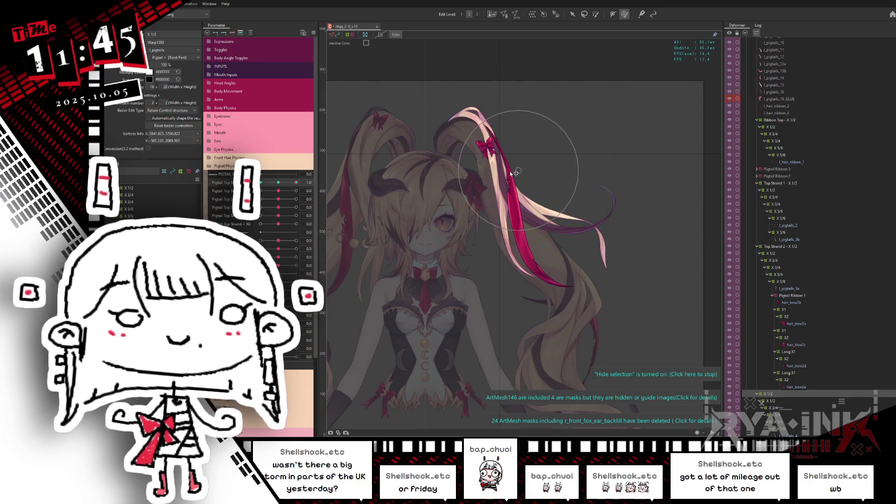
left_click(372, 195)
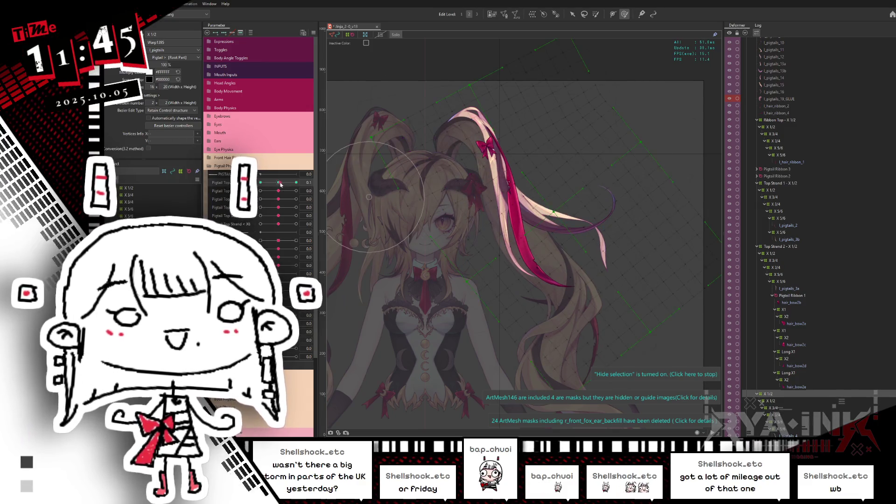
left_click_drag(281, 183, 259, 182)
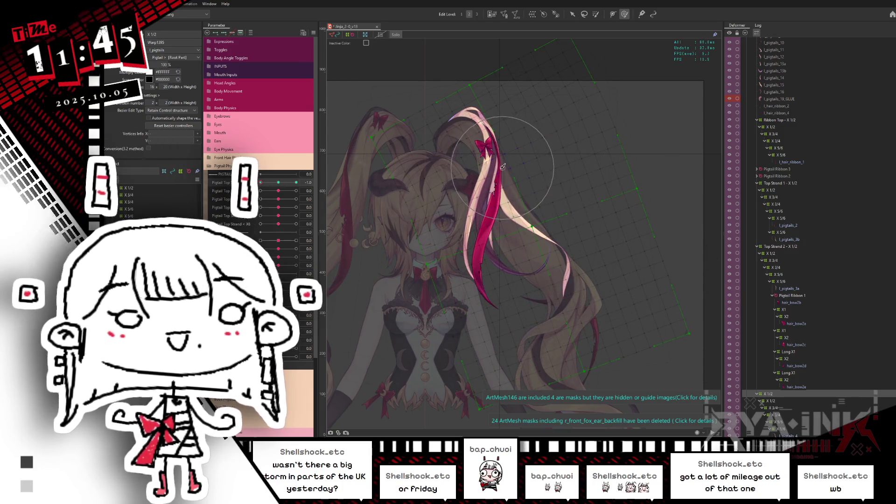
left_click_drag(261, 183, 308, 176)
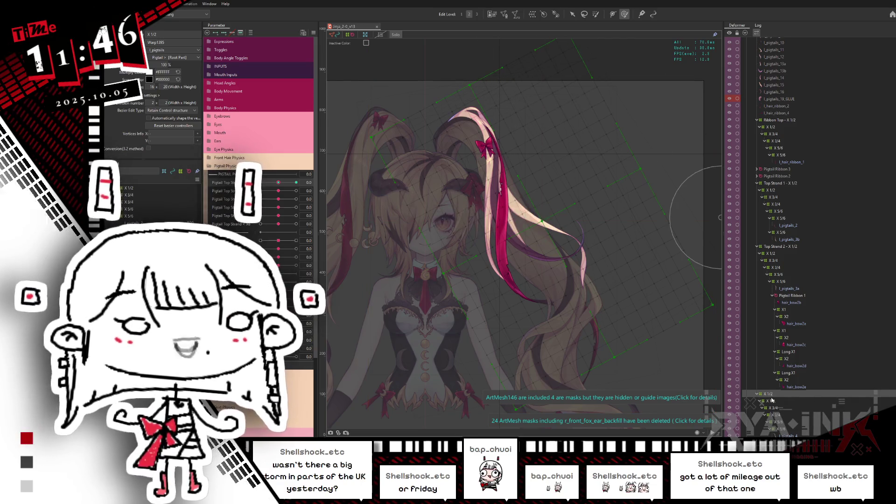
Rotate the pigtail's X 1/2 deformer for the maximum and minimum Pigtail Top Strand poses
left_click(772, 400)
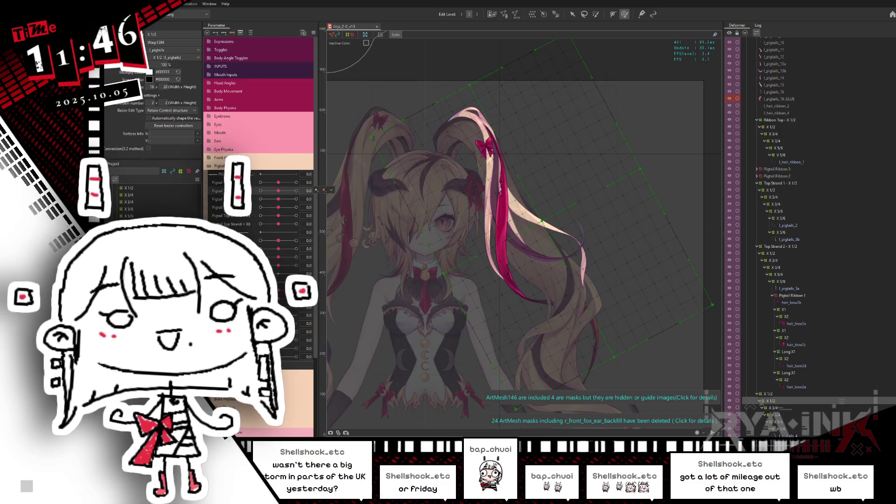
left_click_drag(277, 195, 324, 178)
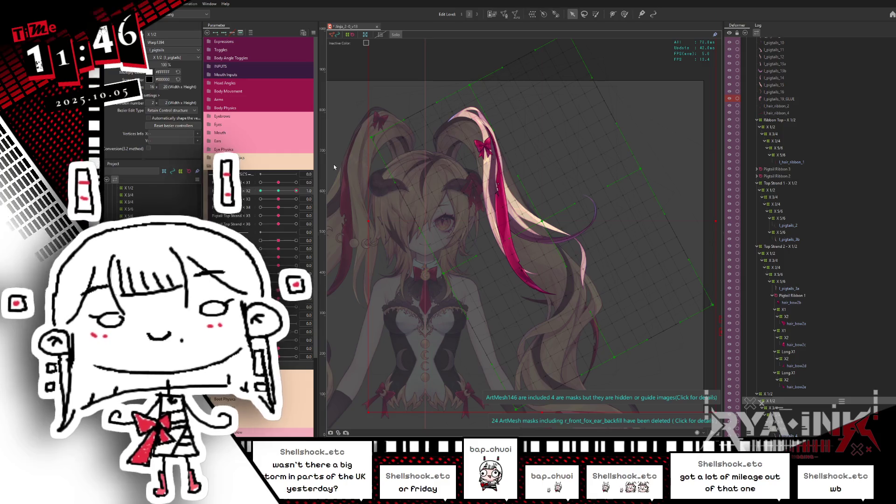
left_click(281, 191)
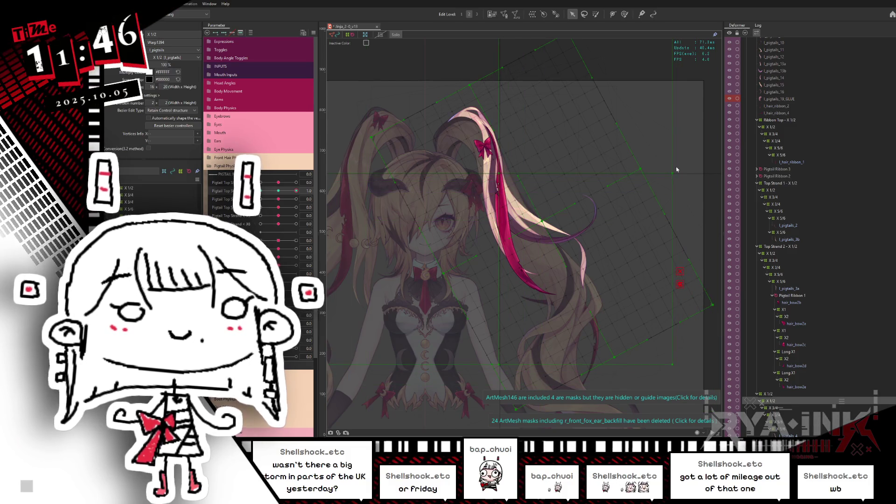
left_click_drag(677, 168, 675, 156)
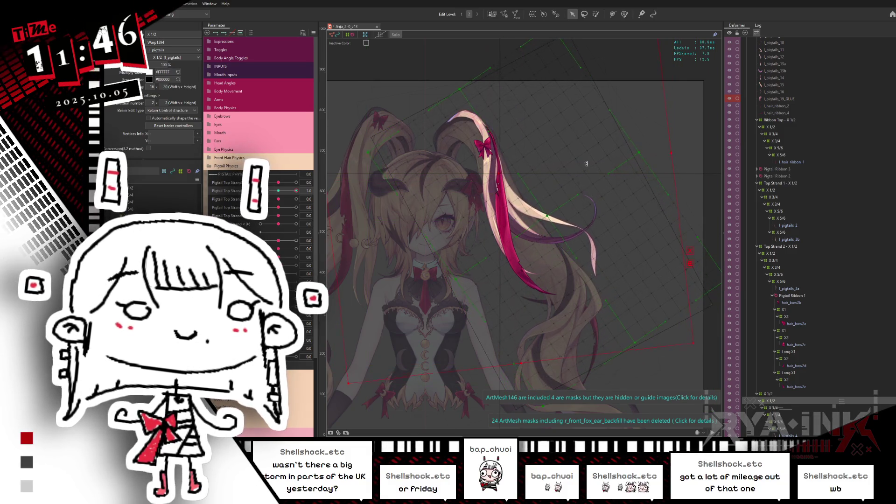
left_click_drag(281, 195, 262, 191)
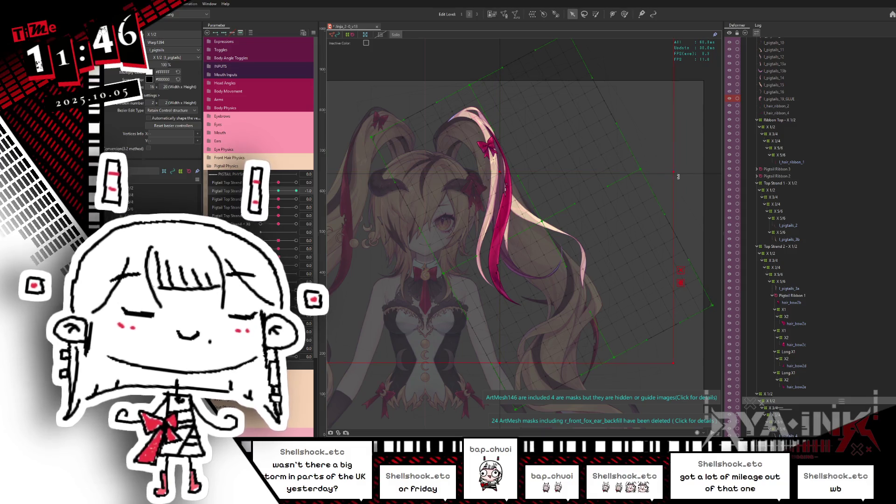
left_click_drag(678, 176, 367, 196)
left_click_drag(276, 194, 318, 192)
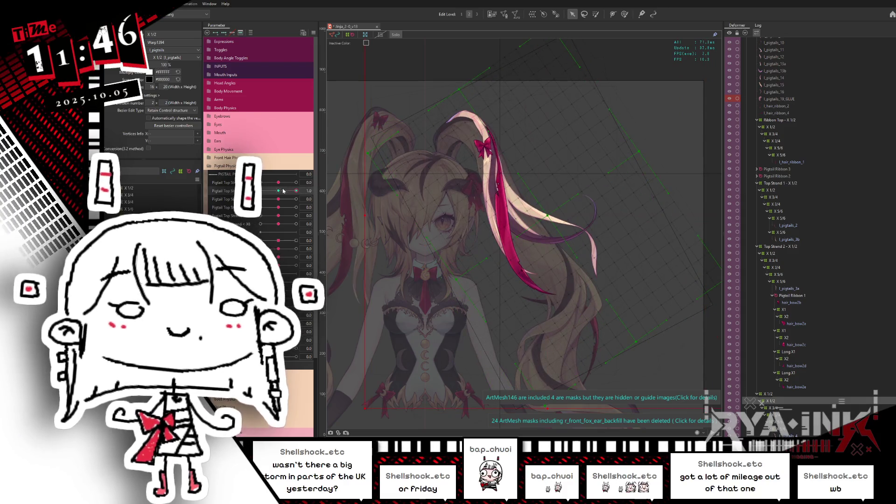
Pan to the grid's top and select the upper-right vertices of the warp grid
mouse_move(296, 195)
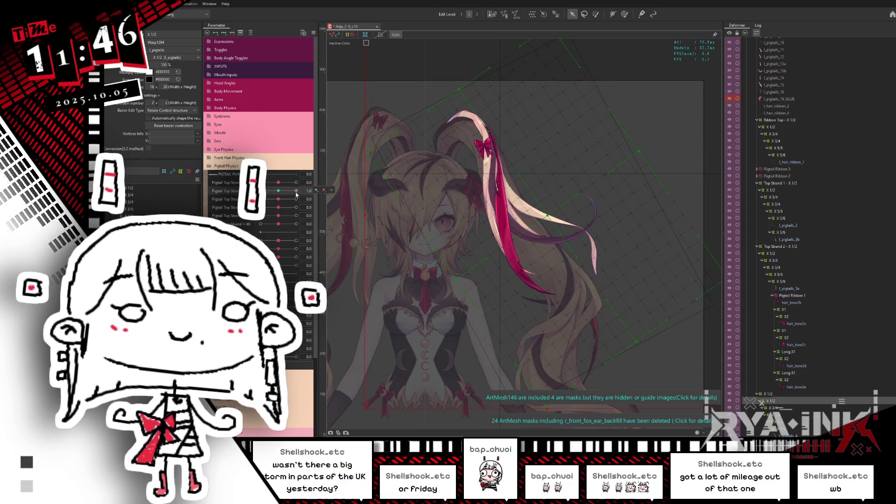
left_click_drag(528, 141, 568, 160)
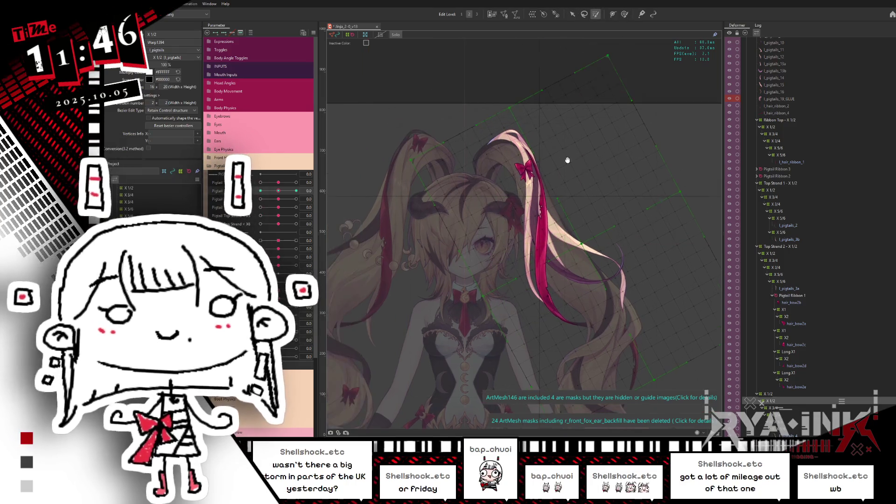
mouse_move(570, 93)
left_mouse_down()
mouse_move(625, 53)
mouse_move(396, 157)
left_mouse_up()
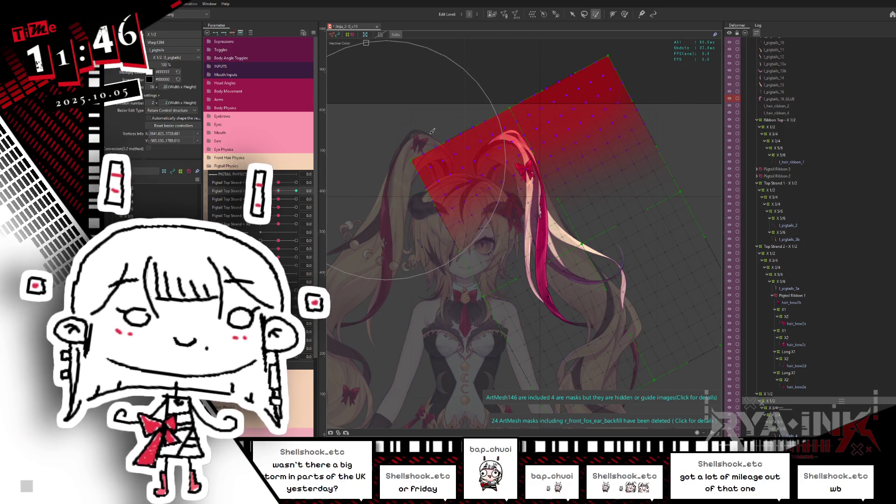
Extend the vertex selection and swing Pigtail Top Strand X2 between its minimum and maximum
left_click_drag(500, 121, 638, 69)
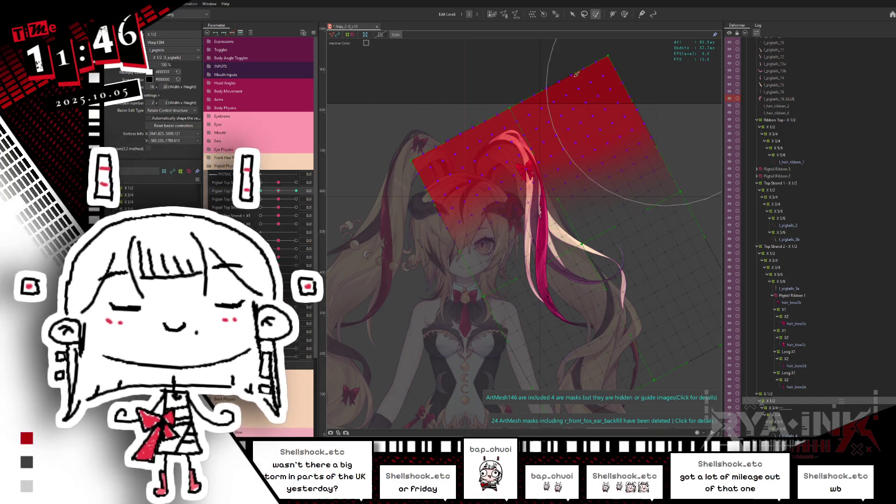
key("v")
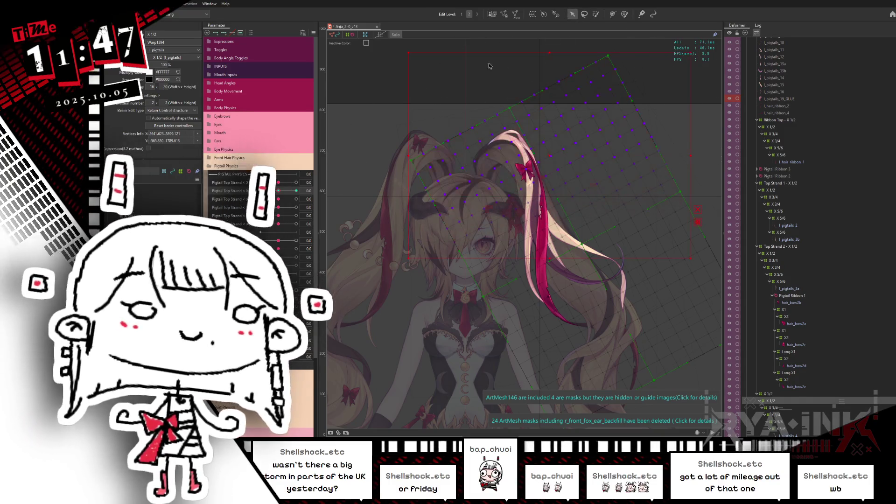
left_click_drag(279, 191, 306, 187)
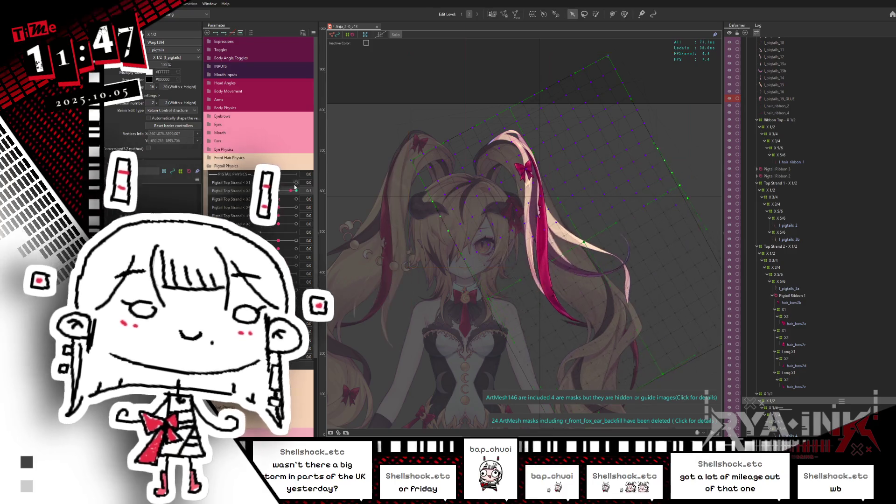
left_click_drag(308, 181, 252, 175)
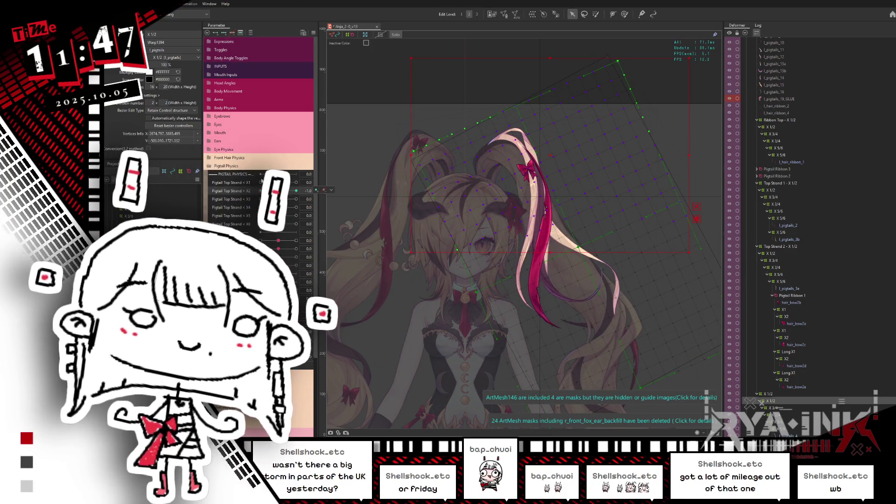
mouse_move(280, 194)
left_mouse_down()
mouse_move(309, 182)
mouse_move(254, 184)
left_mouse_up()
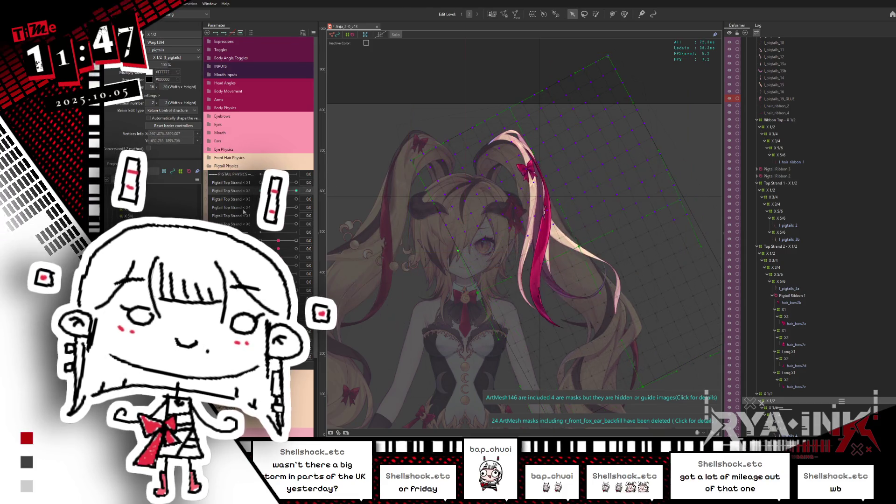
left_click(625, 14)
mouse_move(618, 207)
left_mouse_down()
mouse_move(495, 166)
mouse_move(514, 164)
left_mouse_up()
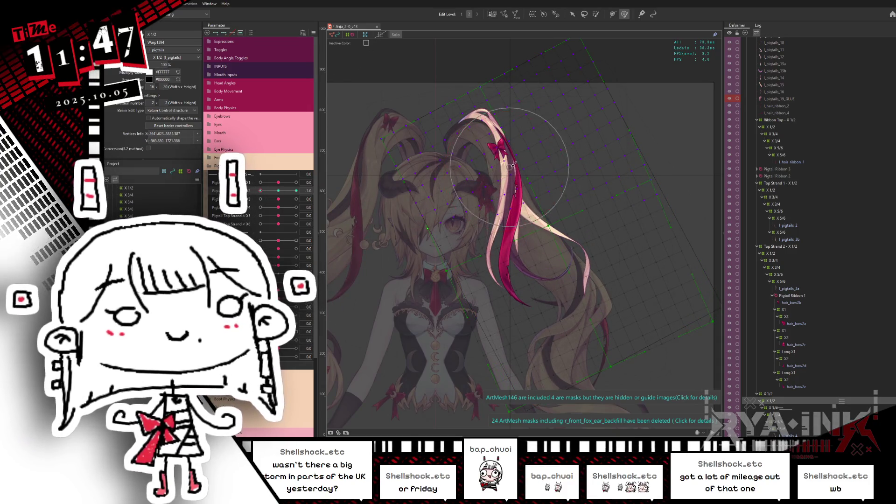
Select the pigtail warp deformer, hide its outlines, and set the second Pigtail Top Strand to 1 to preview sway
key("Escape")
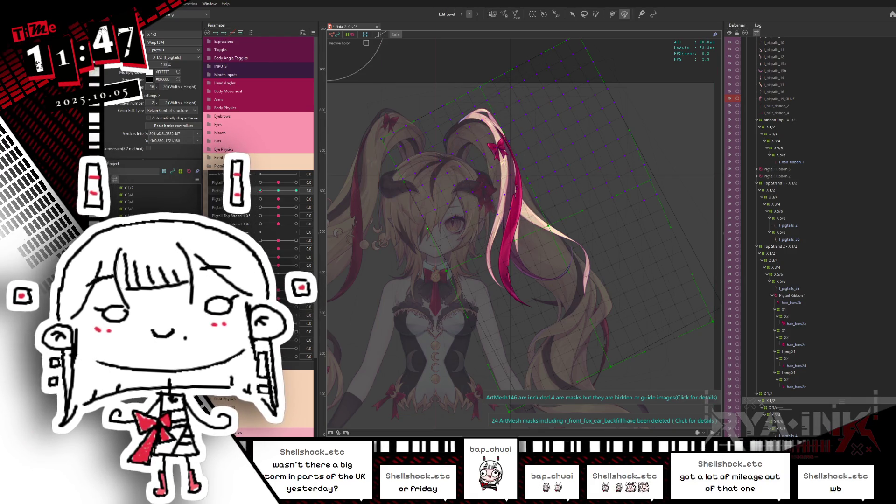
left_click(461, 149)
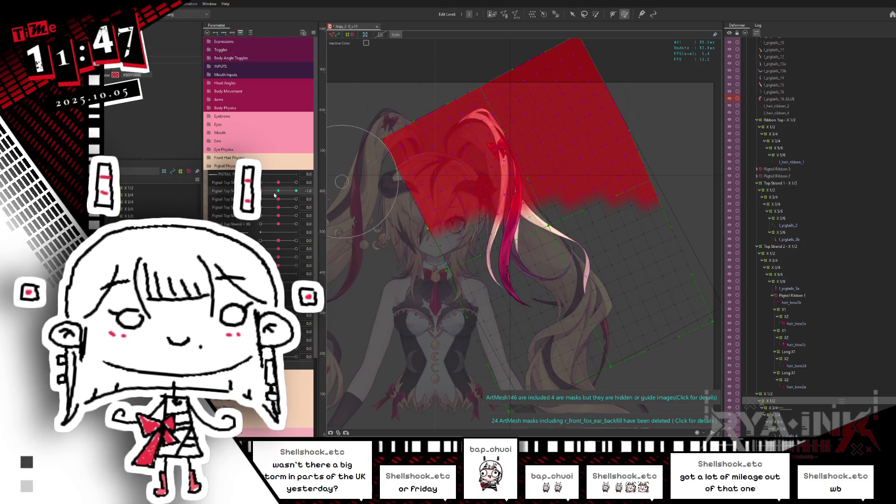
key("ctrl+h")
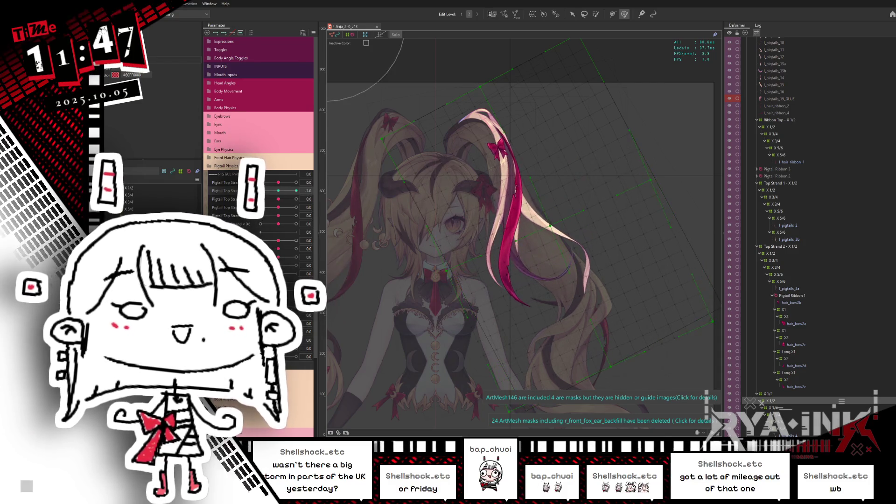
left_click_drag(278, 191, 296, 191)
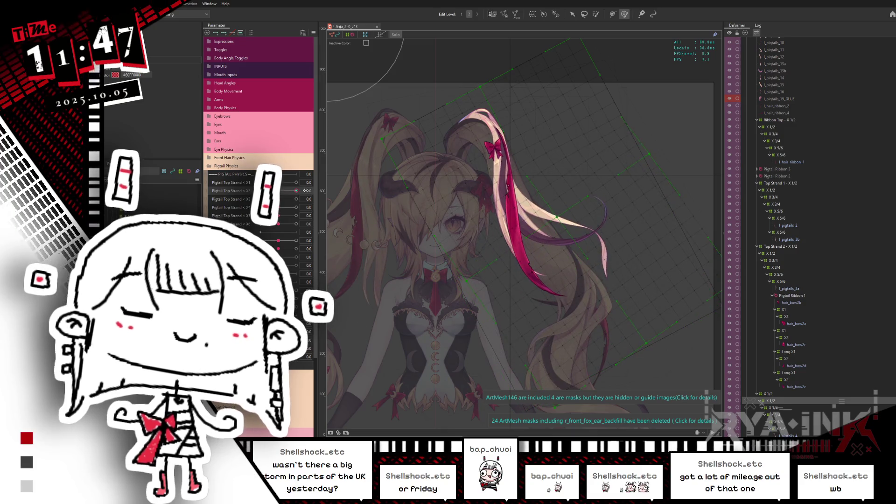
key("ctrl+h")
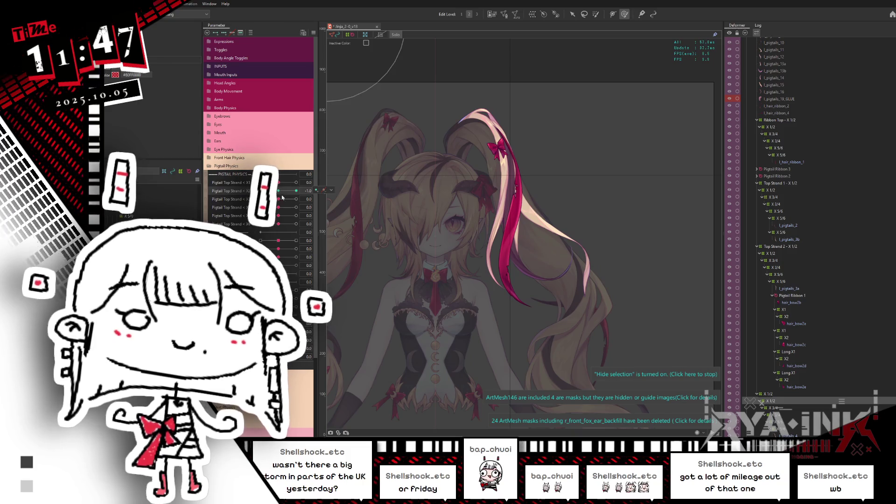
left_click(519, 220)
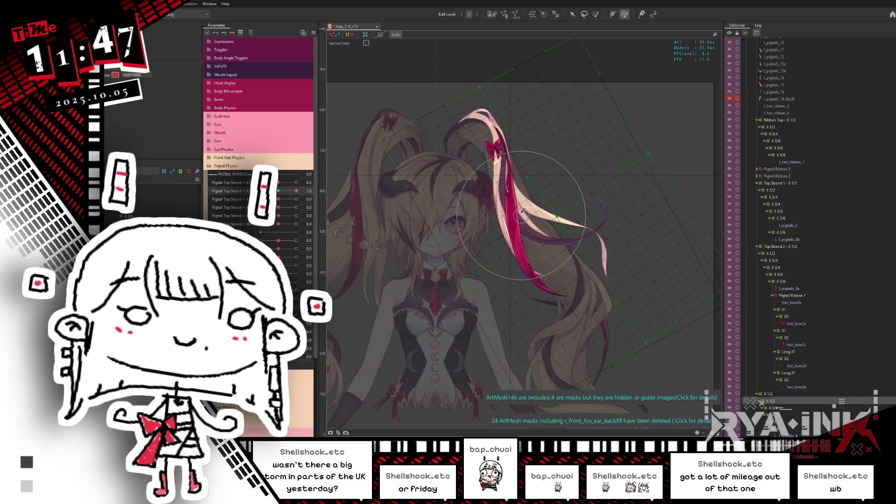
key("ctrl+h")
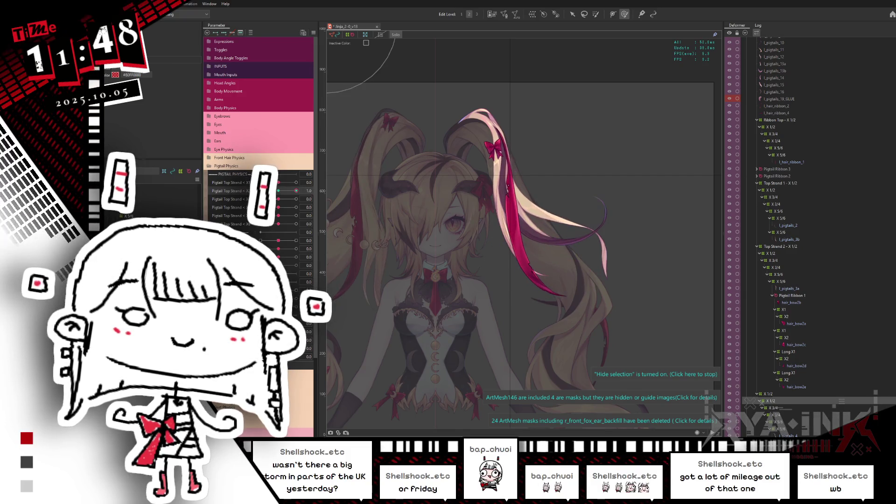
left_click(280, 191)
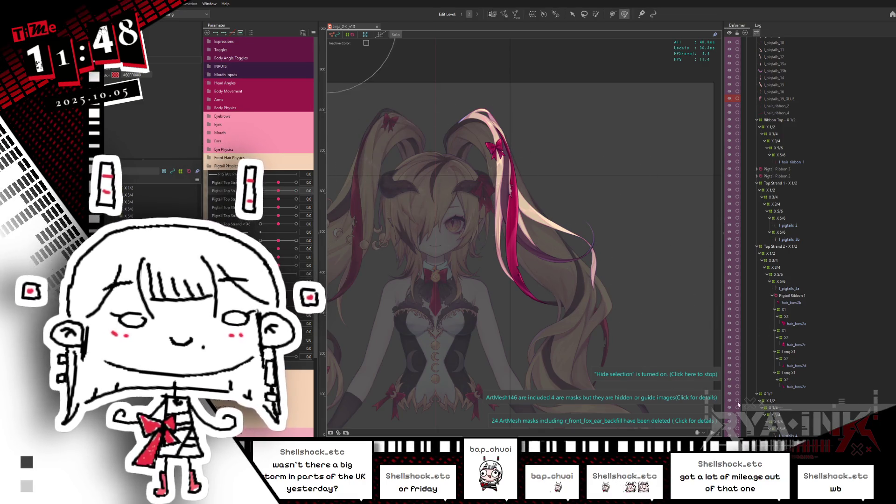
Swing the pigtail's warp deformer through Pigtail Top Strand values from -1.0 to 1.0
left_click(287, 201)
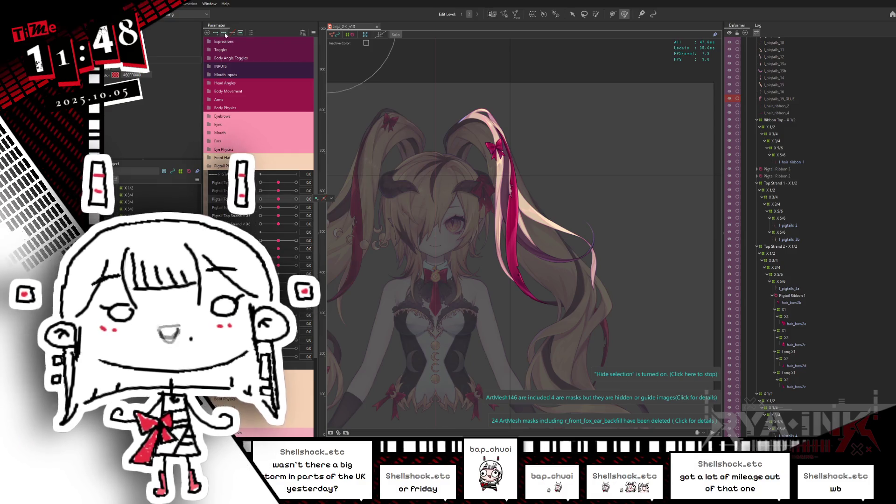
mouse_move(278, 199)
left_mouse_down()
mouse_move(261, 199)
mouse_move(278, 199)
left_mouse_up()
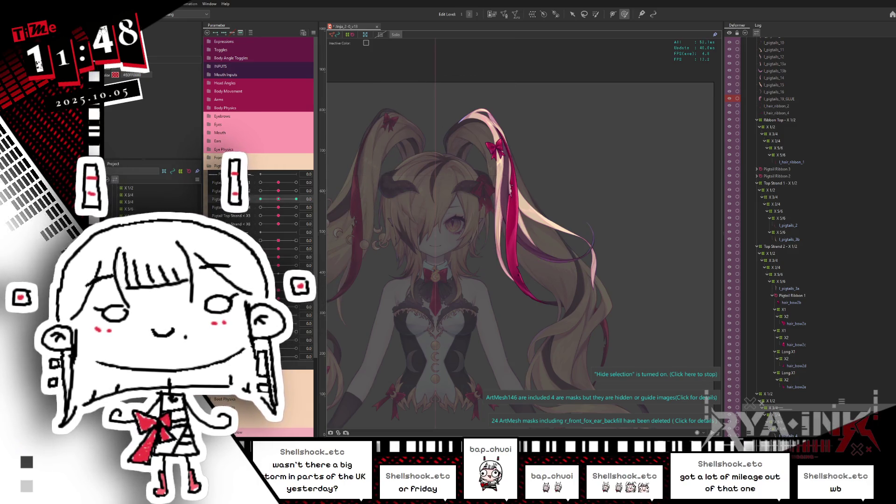
left_click_drag(282, 201, 261, 199)
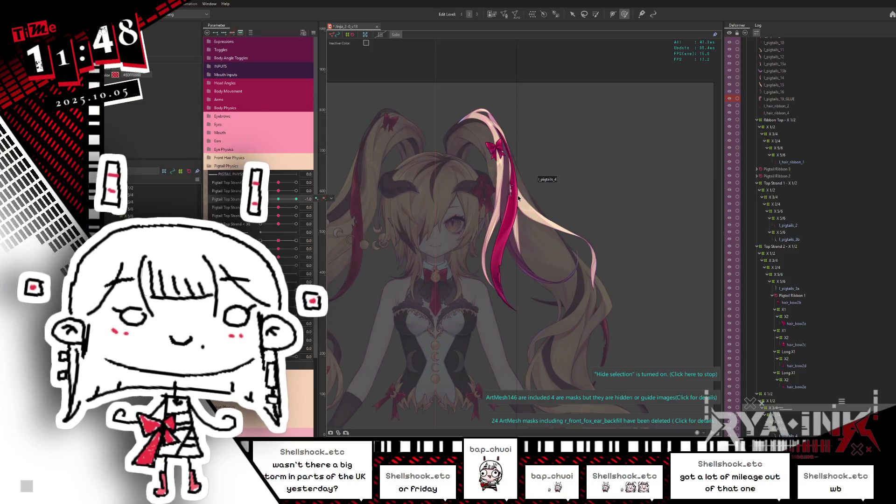
key("v")
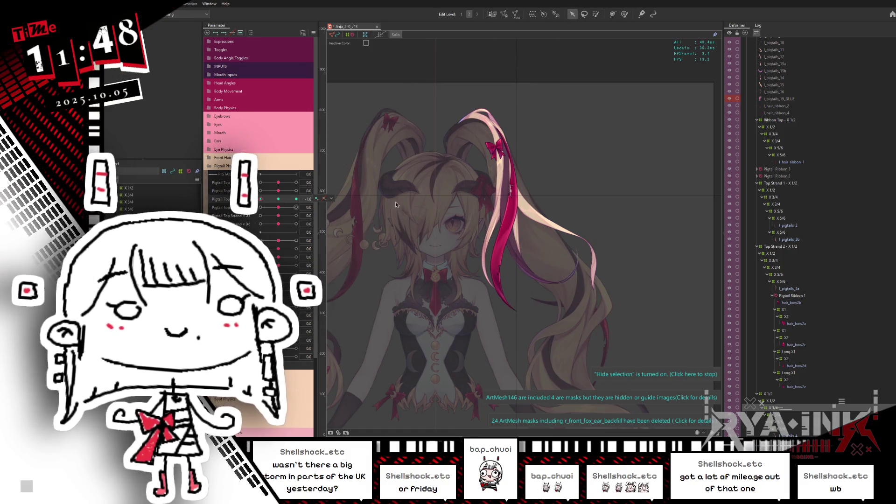
left_click(535, 214)
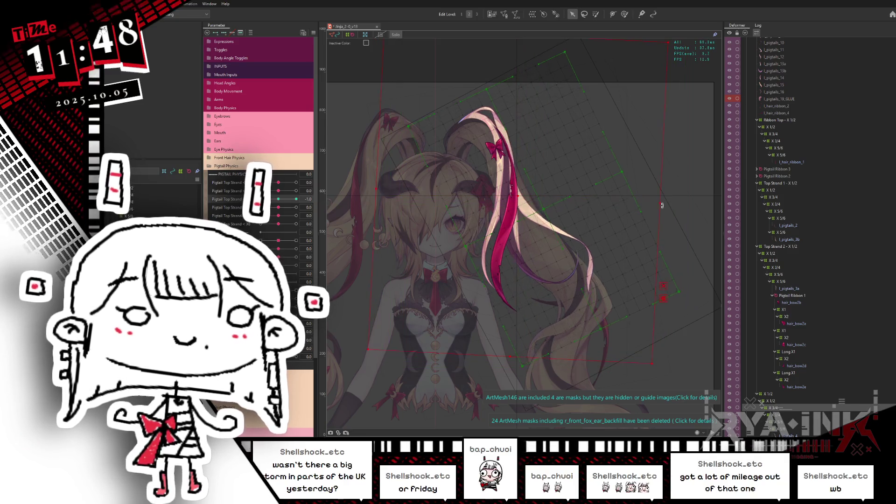
mouse_move(296, 199)
left_mouse_down()
mouse_move(260, 216)
mouse_move(296, 198)
left_mouse_up()
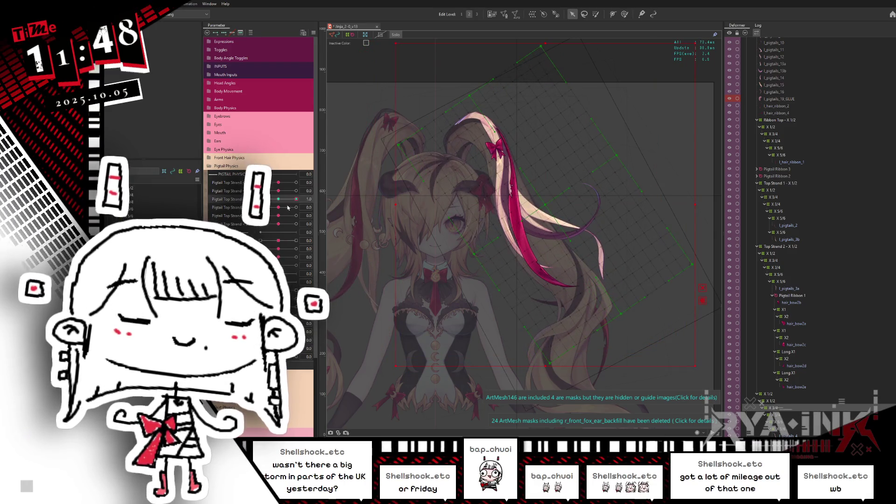
mouse_move(260, 199)
left_mouse_down()
mouse_move(320, 203)
mouse_move(294, 189)
mouse_move(308, 180)
mouse_move(261, 191)
mouse_move(262, 183)
mouse_move(262, 199)
left_mouse_up()
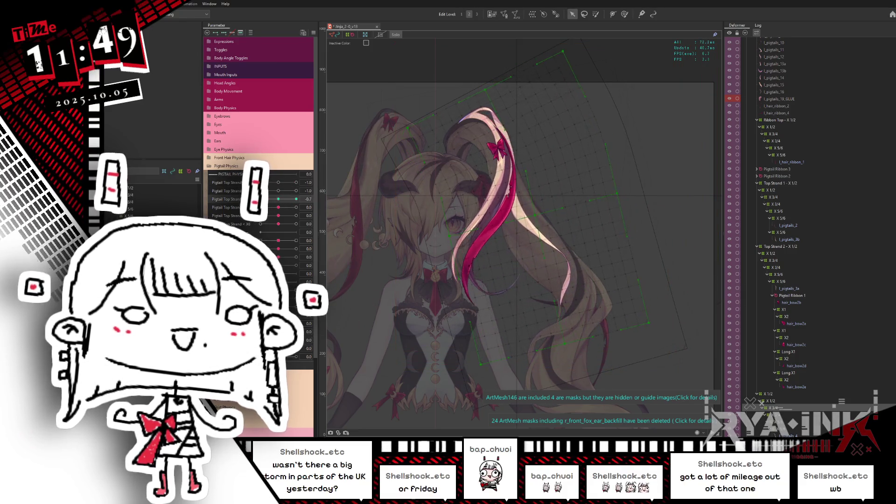
Reset the Pigtail Top Strand sliders to 0.0 and centre the pigtail deformer in view
left_click(279, 183)
left_click(279, 191)
left_click(278, 199)
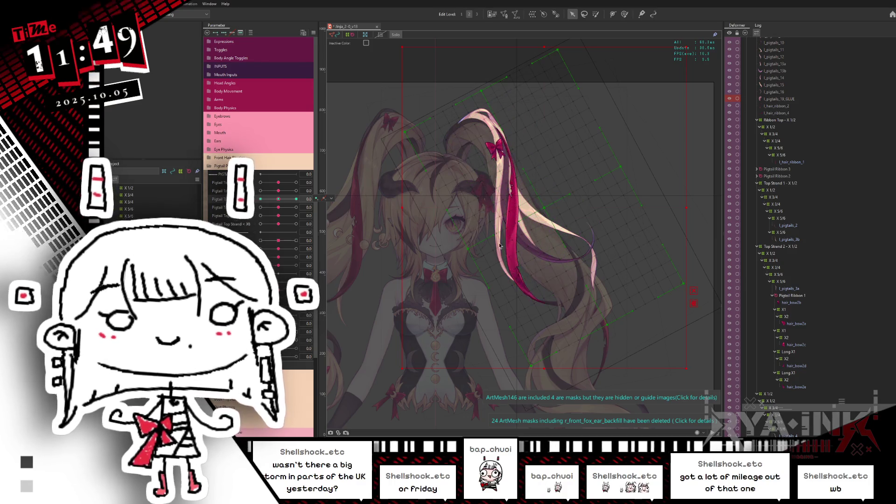
left_click_drag(627, 255, 586, 227)
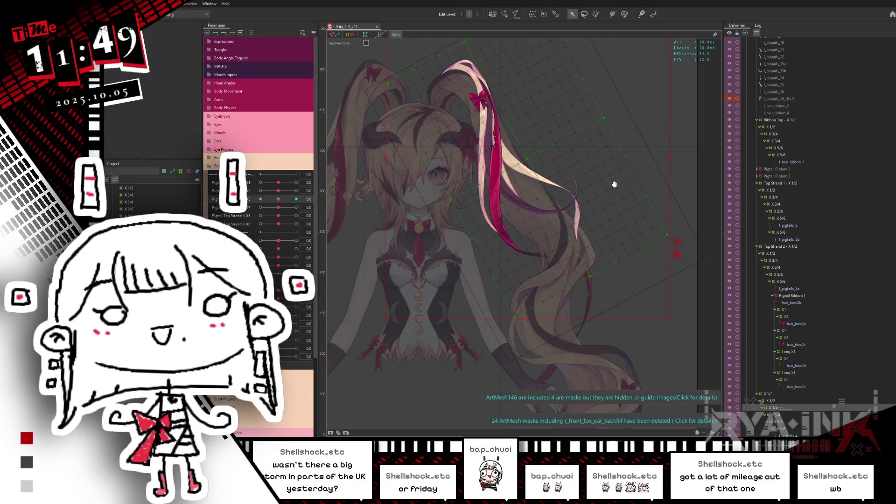
left_click_drag(531, 159, 536, 188)
Pose the third Pigtail Top Strand at 1.0, 0.0 and -1.0, then hide the selection overlay
key("b")
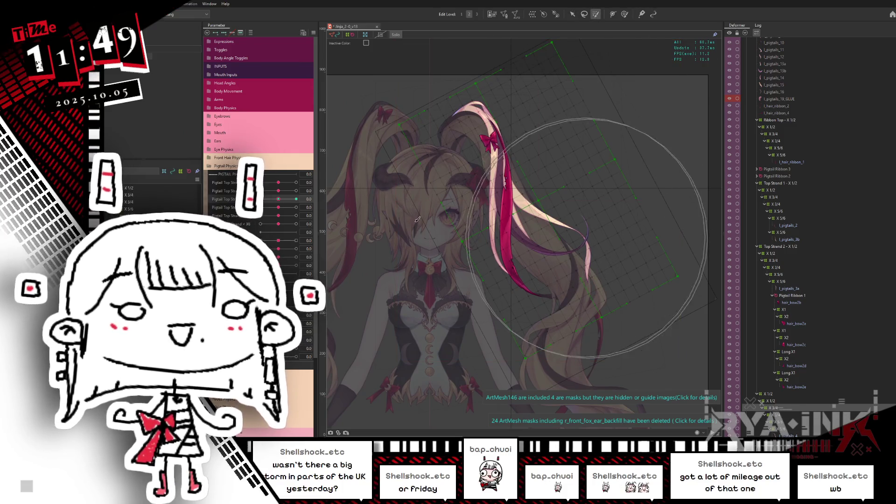
left_click(287, 202)
mouse_move(516, 68)
left_mouse_down()
mouse_move(550, 102)
mouse_move(471, 139)
left_mouse_up()
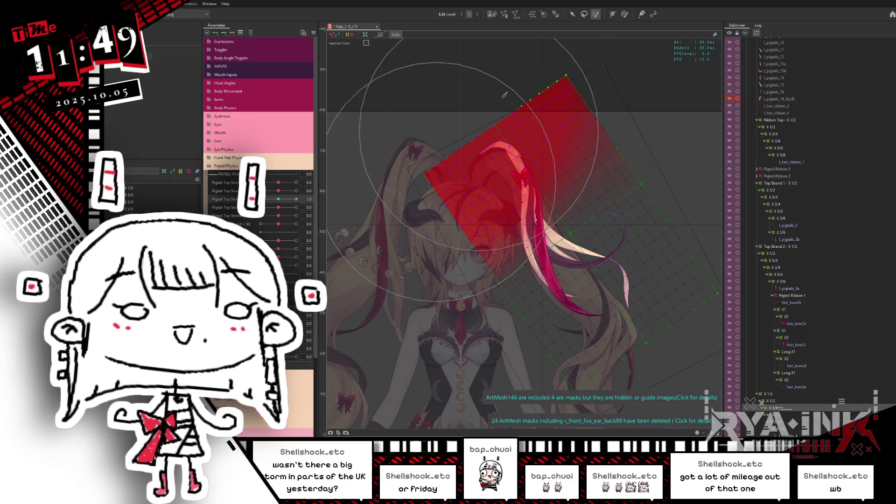
mouse_move(296, 198)
left_mouse_down()
mouse_move(279, 199)
mouse_move(309, 197)
mouse_move(278, 198)
mouse_move(309, 199)
left_mouse_up()
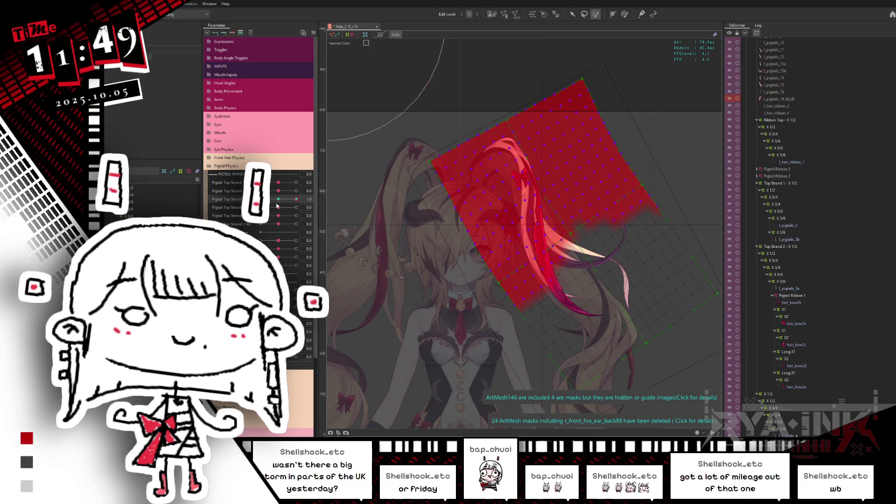
left_click_drag(281, 204, 211, 204)
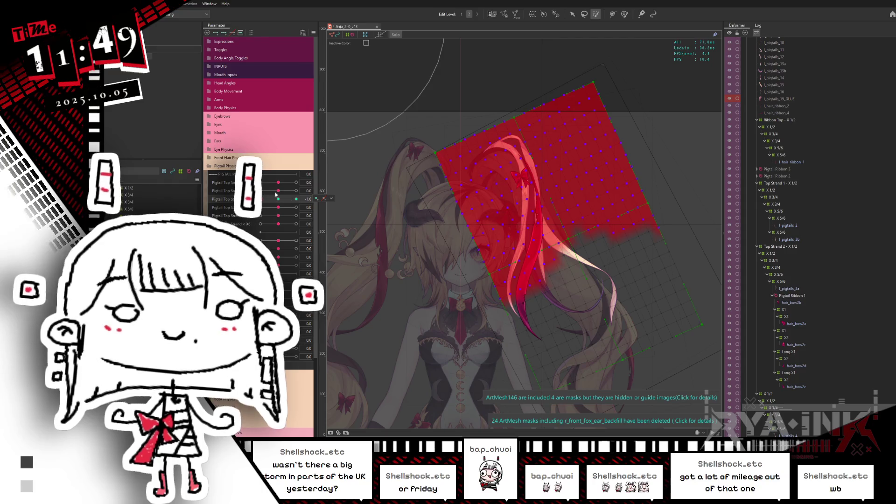
key("ctrl+h")
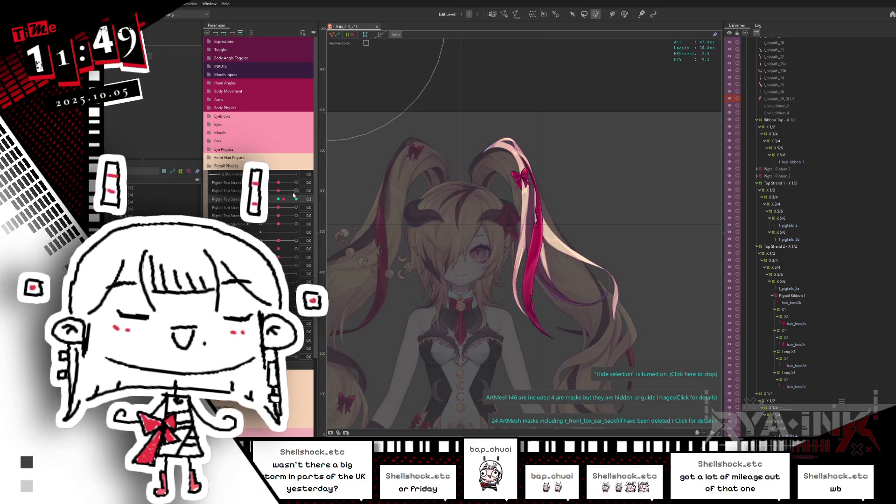
Reselect the pigtail deformer, reset the first two sliders, and set the third Pigtail Top Strand to -1.0
left_click(624, 16)
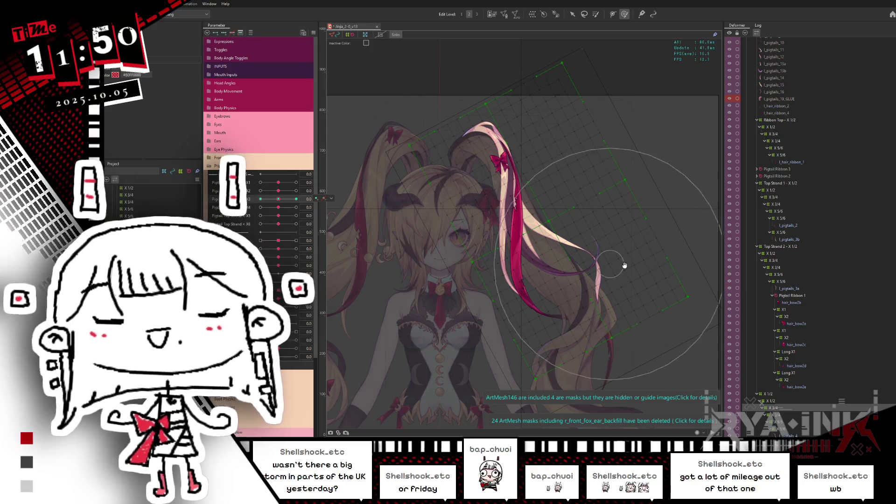
left_click(630, 247)
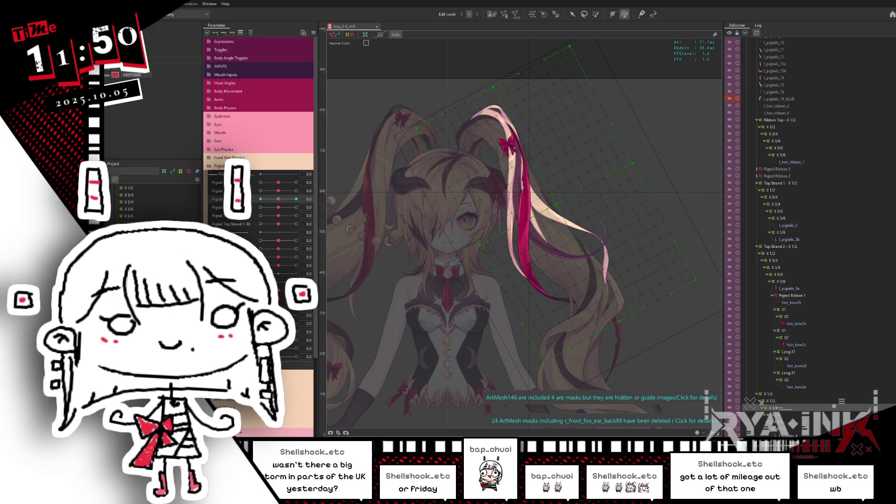
mouse_move(278, 199)
left_mouse_down()
mouse_move(296, 199)
mouse_move(261, 199)
mouse_move(297, 199)
mouse_move(297, 182)
left_mouse_up()
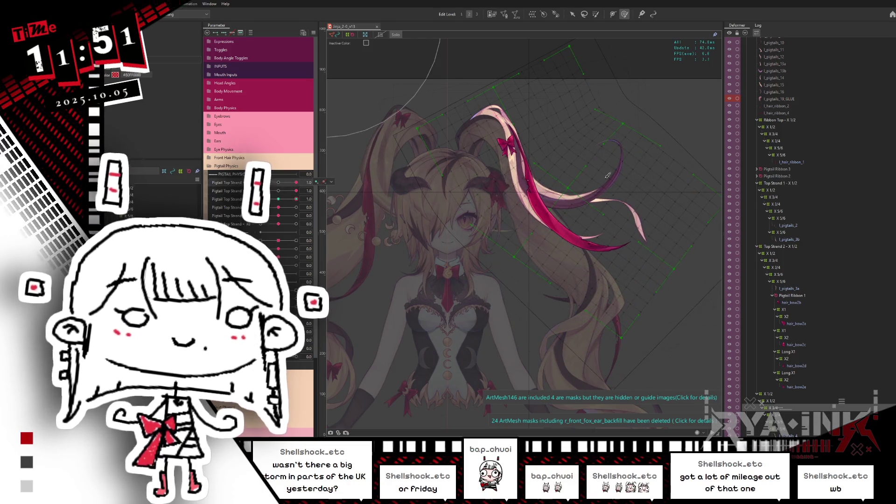
left_click_drag(662, 261, 633, 205)
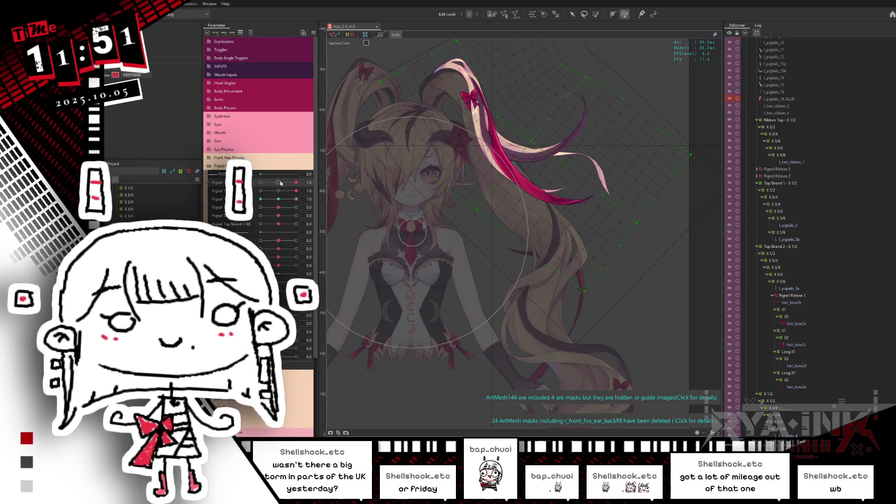
left_click(279, 183)
mouse_move(305, 199)
left_mouse_down()
mouse_move(262, 206)
mouse_move(315, 202)
left_mouse_up()
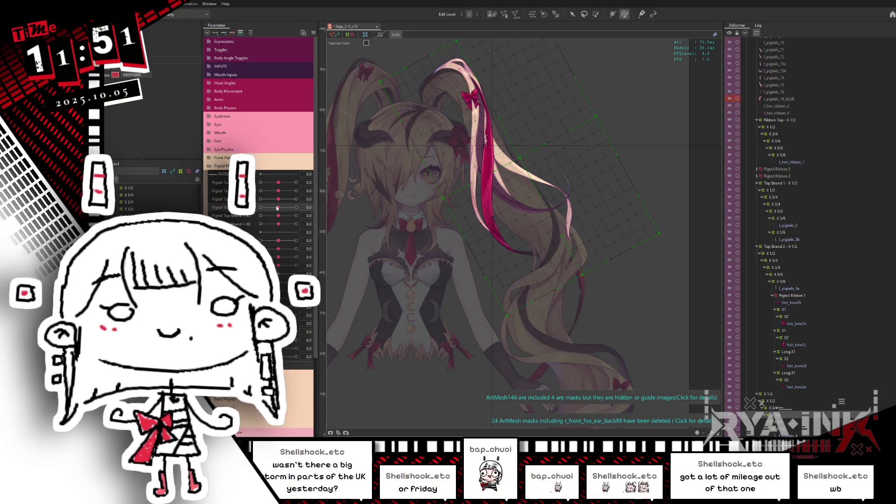
left_click(278, 208)
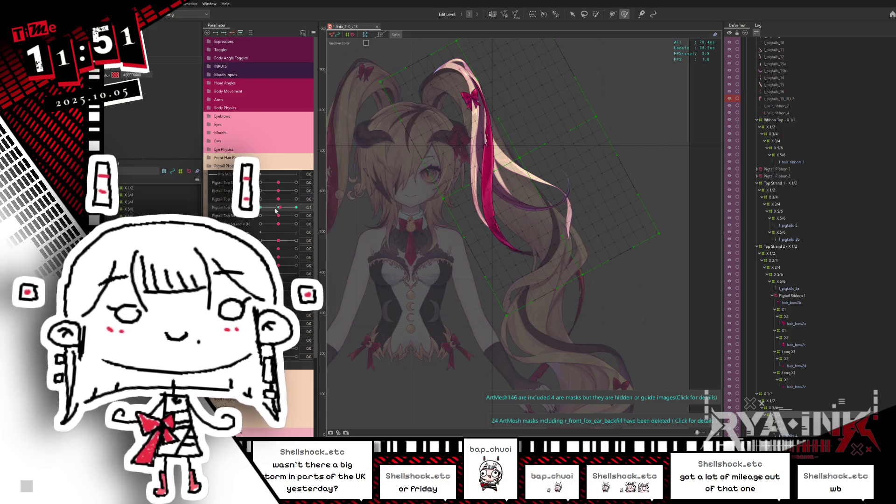
left_click(585, 15)
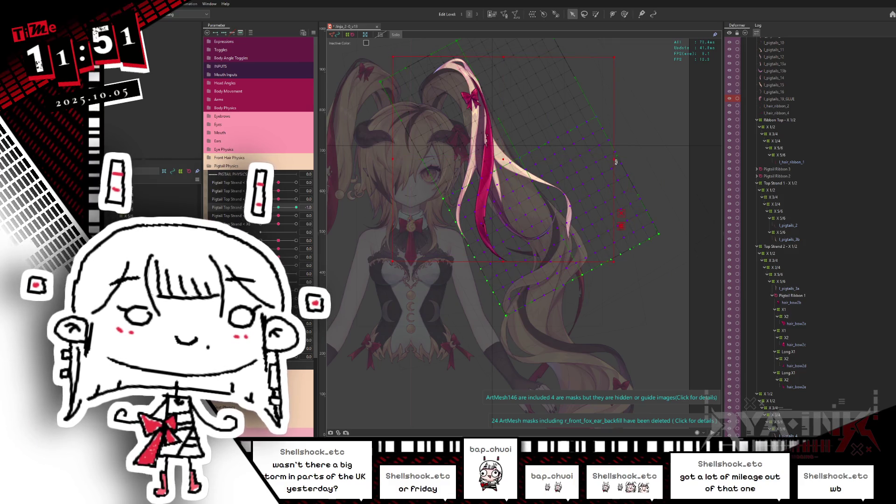
Rotate the pigtail deformer slightly clockwise and back, comparing it at Pigtail Top Strand -1.0
left_click_drag(616, 162, 609, 168)
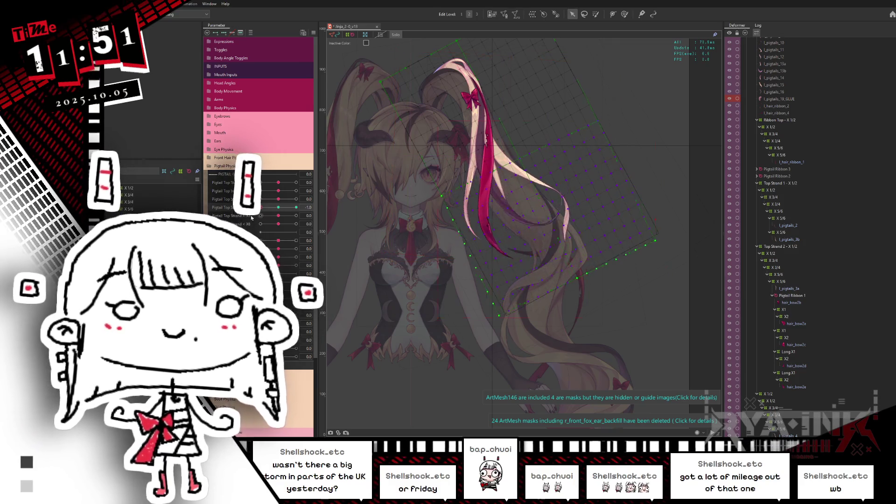
mouse_move(296, 207)
left_mouse_down()
mouse_move(273, 221)
mouse_move(297, 207)
left_mouse_up()
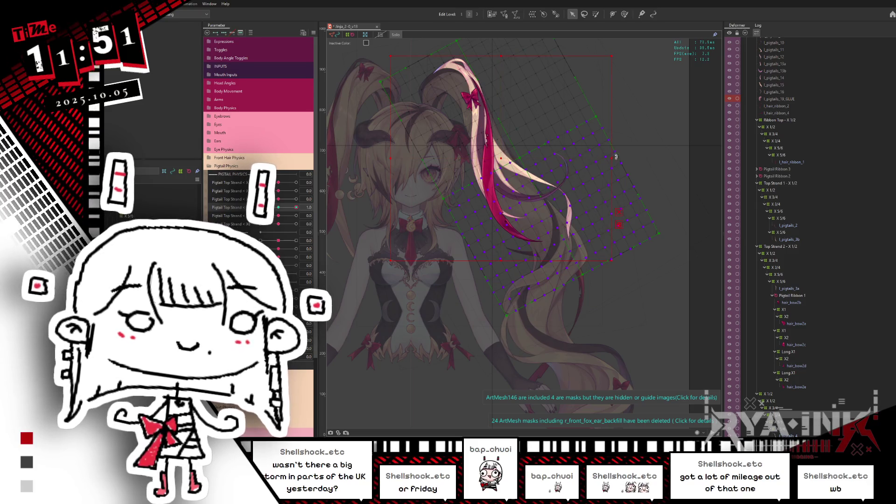
left_click_drag(616, 156, 614, 148)
mouse_move(299, 206)
left_mouse_down()
mouse_move(248, 224)
mouse_move(274, 204)
left_mouse_up()
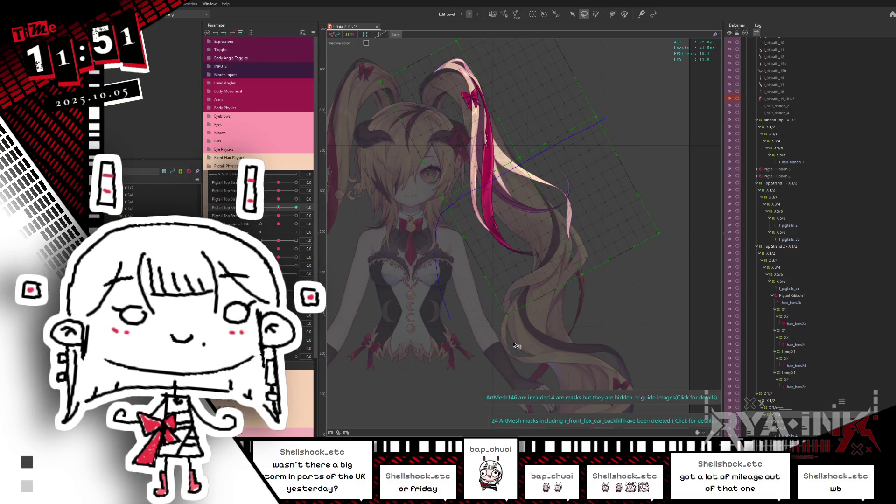
Reselect the large pigtail deformer, swing Pigtail Top Strand to 1.0, then reset the sliders to 0.0
left_click(573, 14)
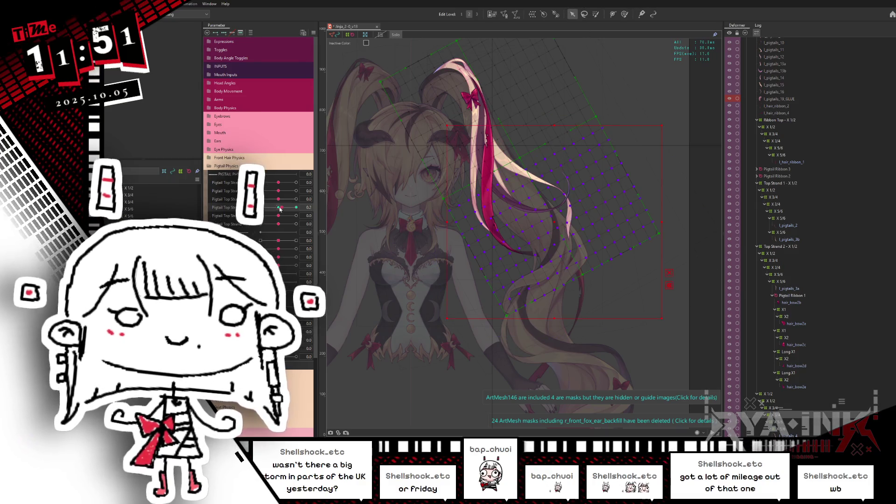
left_click(544, 218)
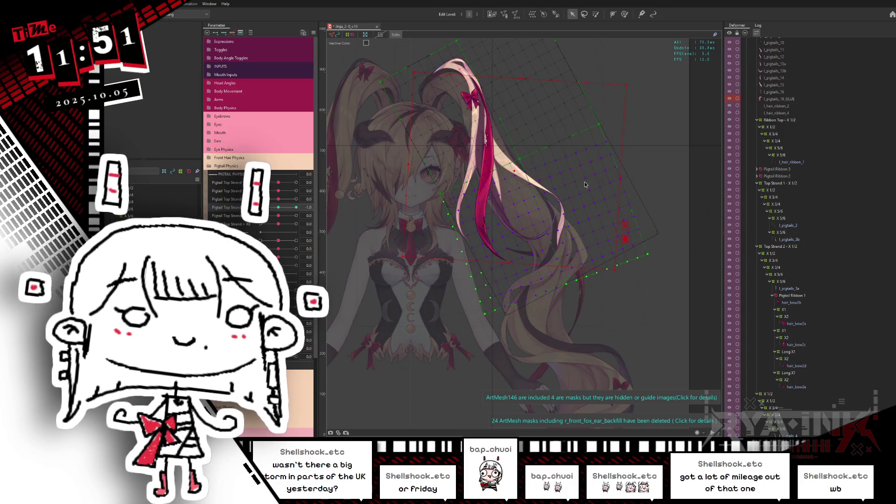
left_click(305, 213)
left_click(296, 207)
left_click(552, 207)
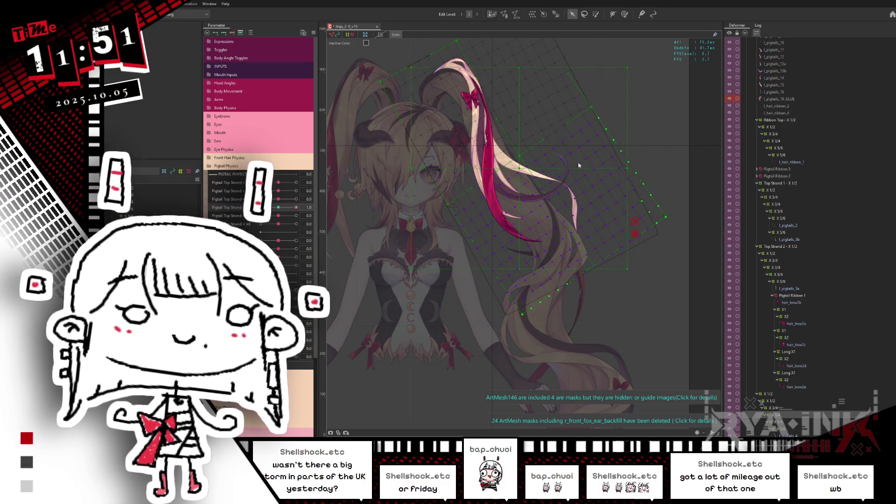
left_click(628, 167)
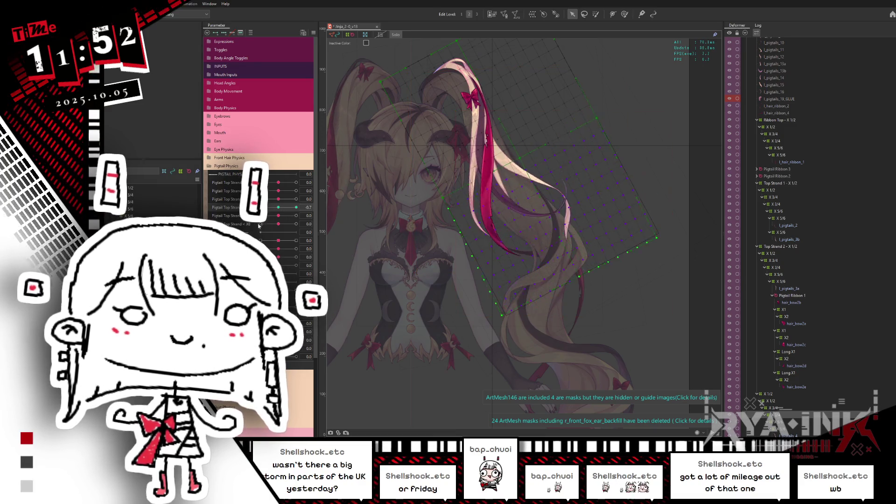
left_click(280, 206)
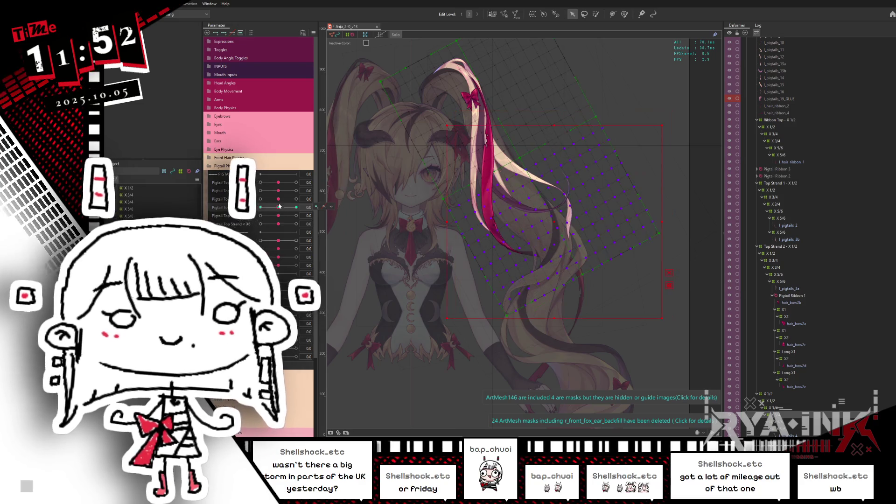
mouse_move(278, 200)
left_mouse_down()
mouse_move(307, 205)
mouse_move(301, 182)
left_mouse_up()
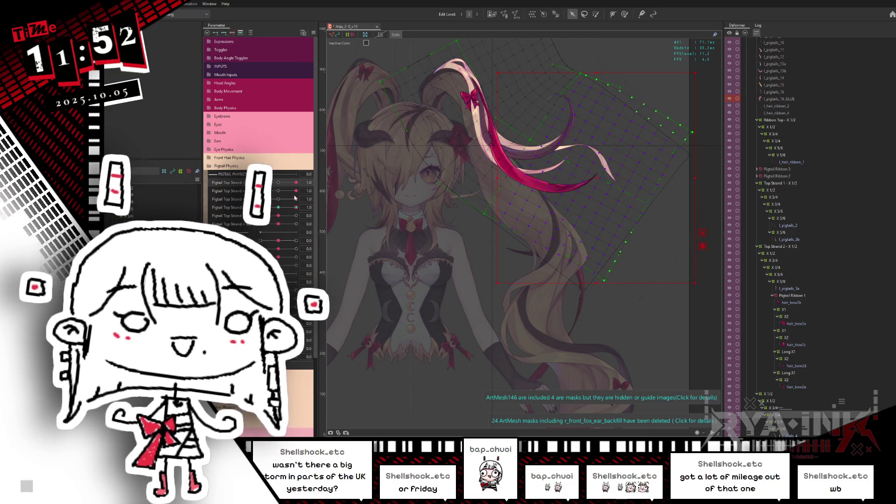
left_click(278, 182)
left_click(278, 191)
Reset the Pigtail Top Strand sliders and reshape the strand's pose at the lower parameter's extreme
left_click(278, 199)
left_click(278, 208)
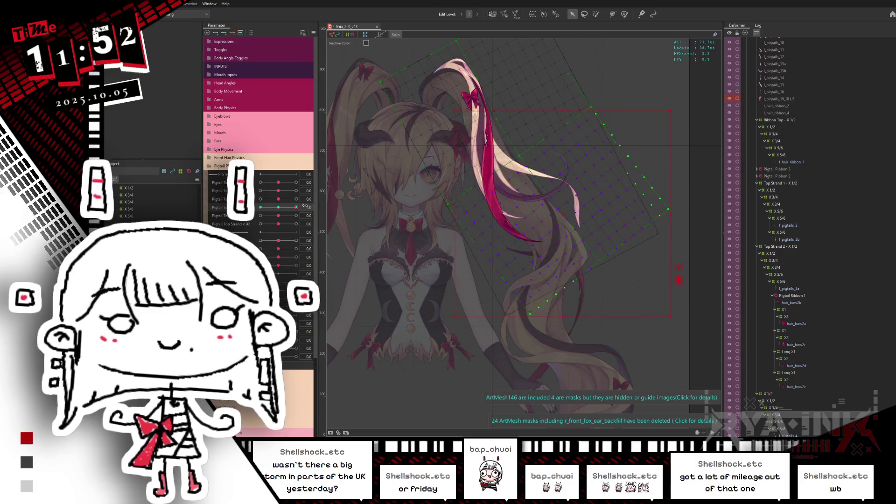
left_click(296, 207)
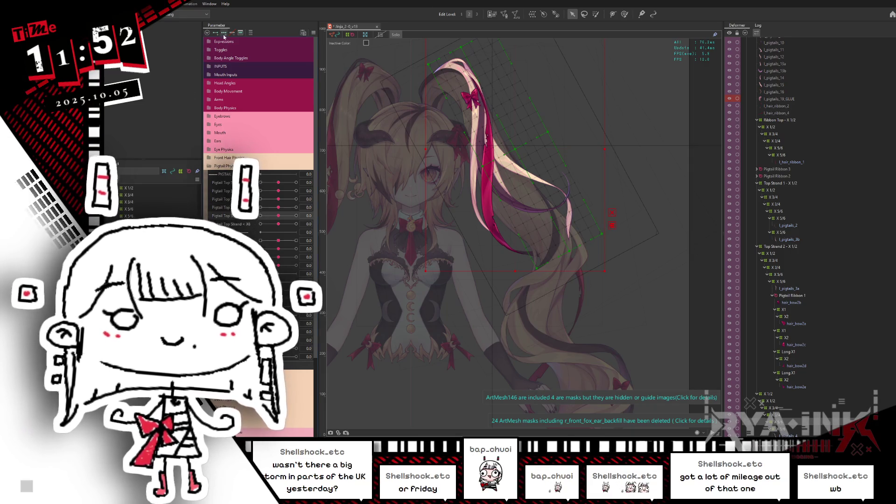
left_click_drag(289, 217, 308, 215)
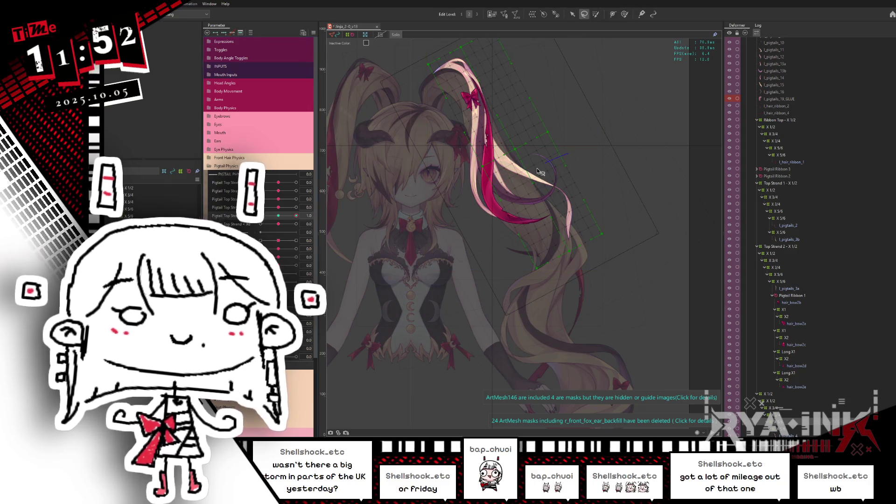
left_click(572, 14)
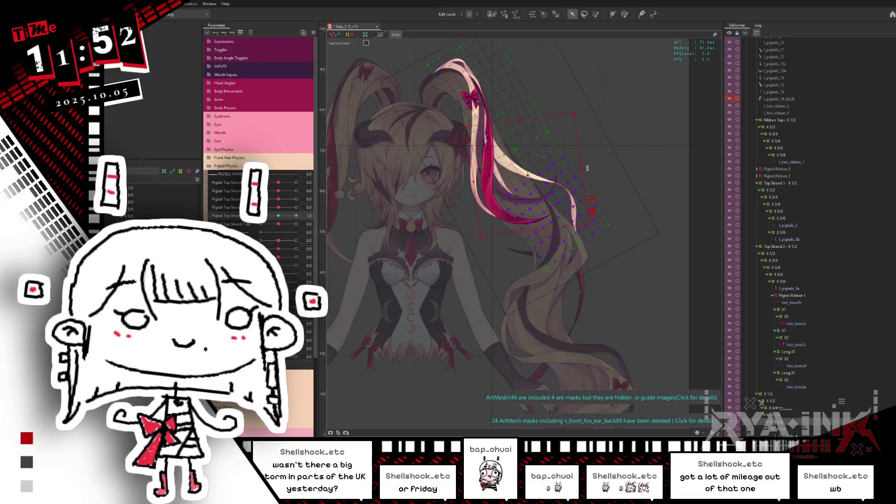
left_click_drag(339, 214, 534, 240)
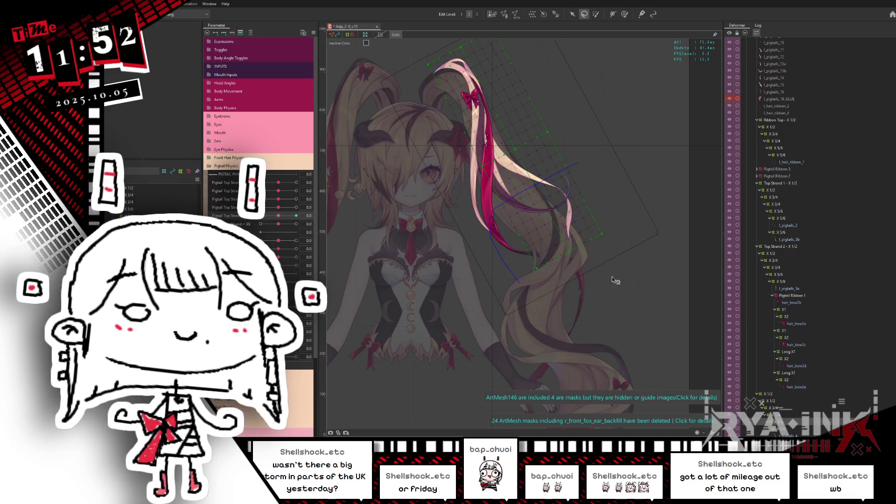
Select the purple pigtail deformer and swing the fourth Pigtail Top Strand between -1.0 and 1.0
key("v")
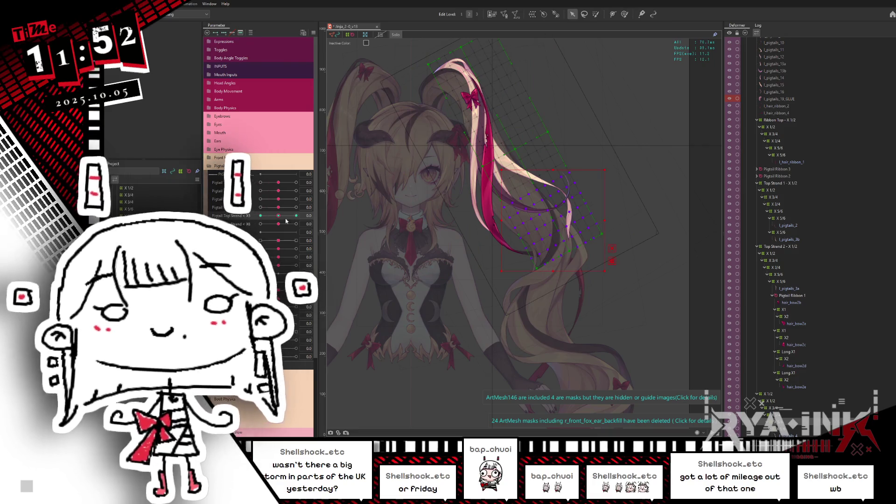
left_click(537, 188)
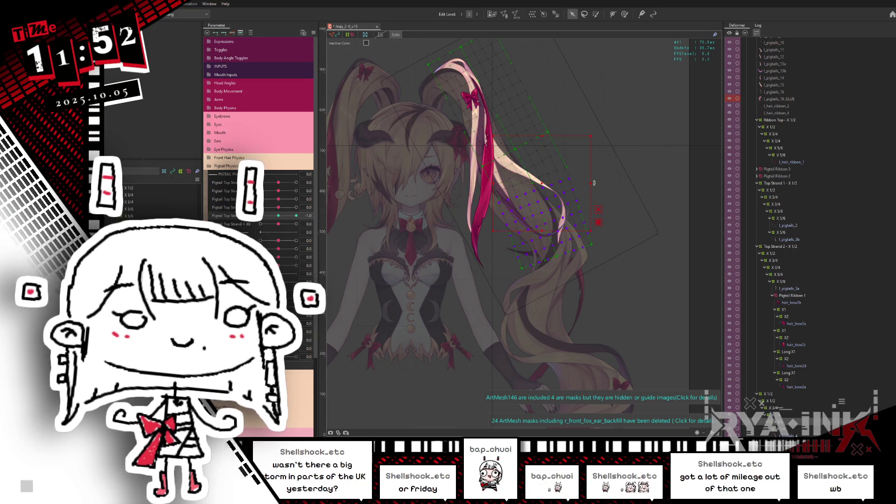
left_click(296, 216)
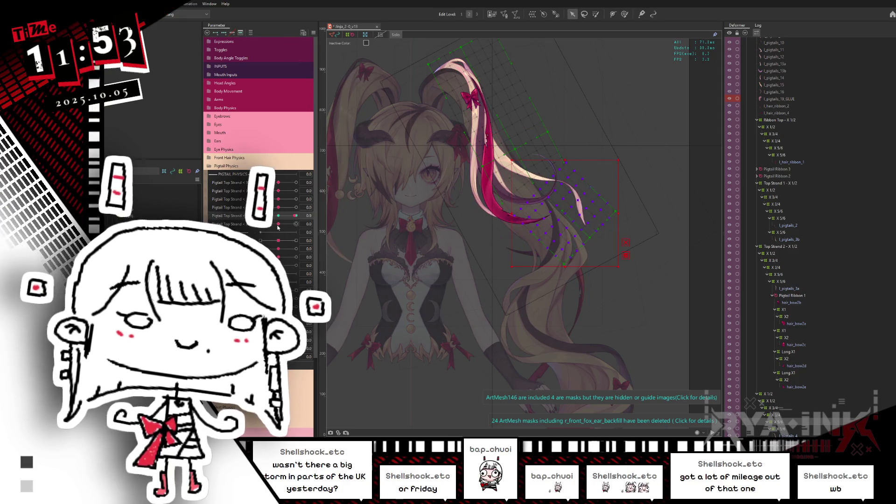
left_click(261, 216)
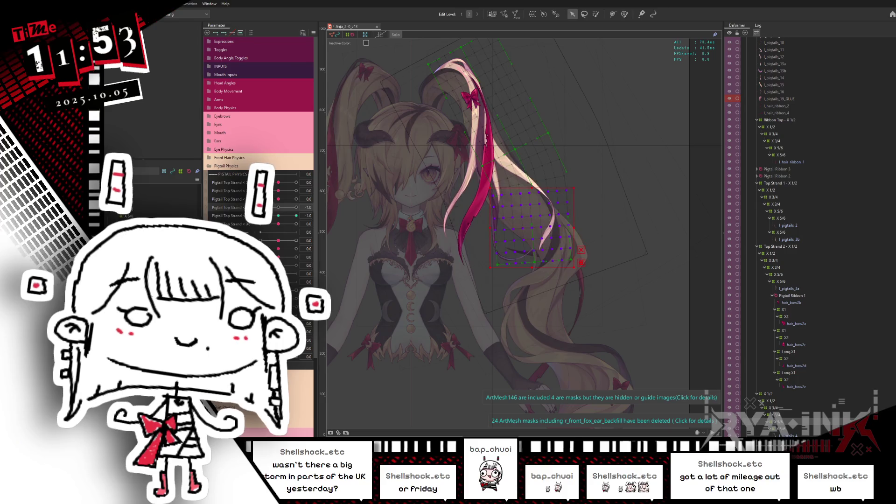
mouse_move(272, 211)
left_mouse_down()
mouse_move(311, 197)
mouse_move(309, 208)
left_mouse_up()
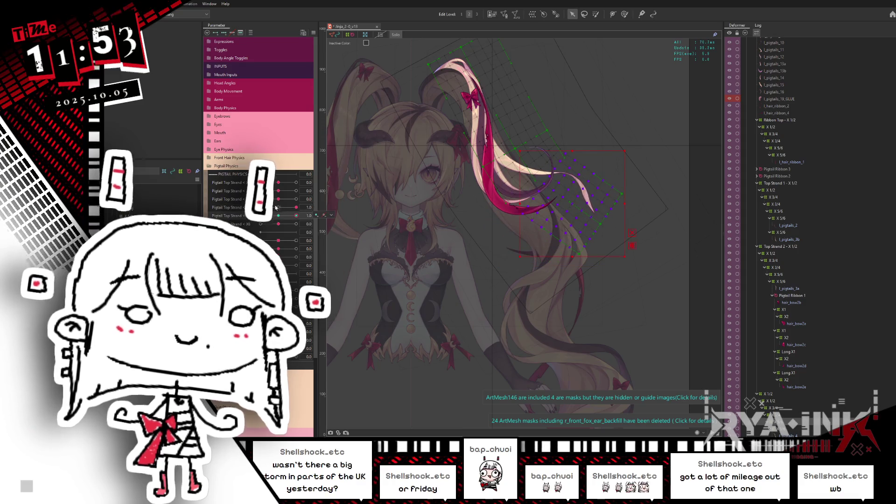
left_click(278, 208)
Swing the fifth Pigtail Top Strand between -1.0 and 1.0, hide the overlay, and nudge the sixth to -0.7
left_click_drag(296, 215, 262, 217)
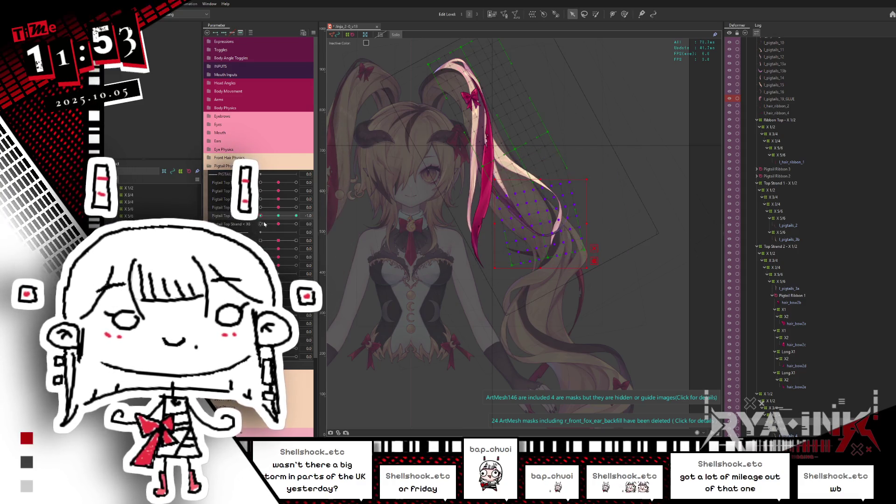
mouse_move(271, 219)
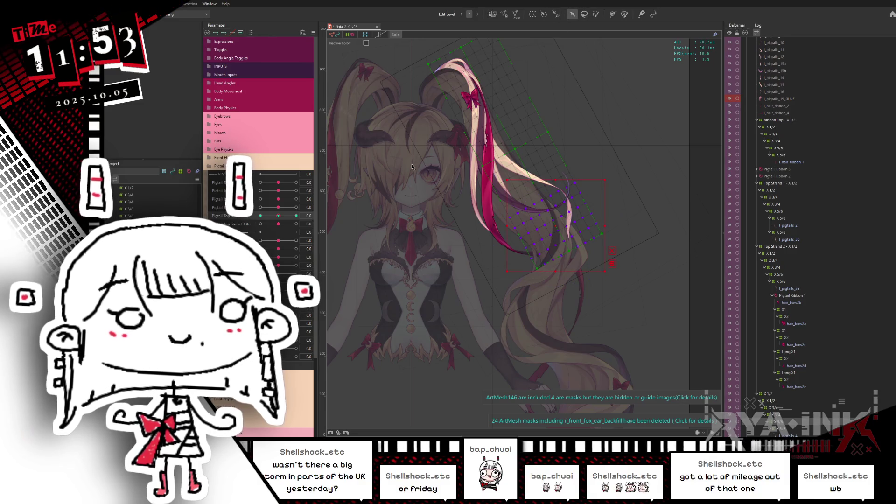
left_click(264, 215)
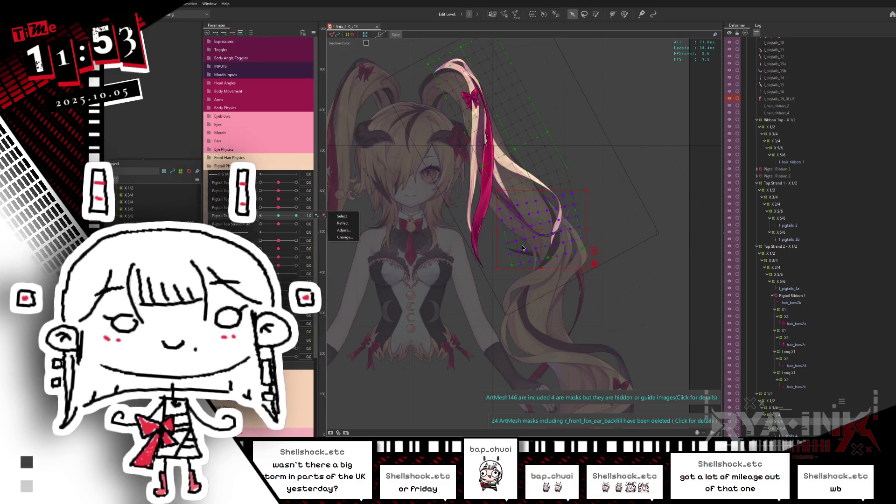
left_click(546, 220)
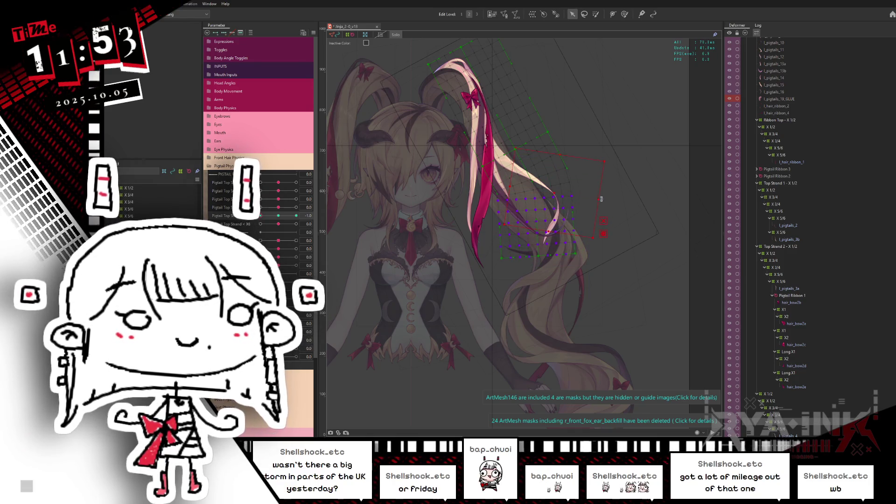
left_click_drag(260, 216, 296, 215)
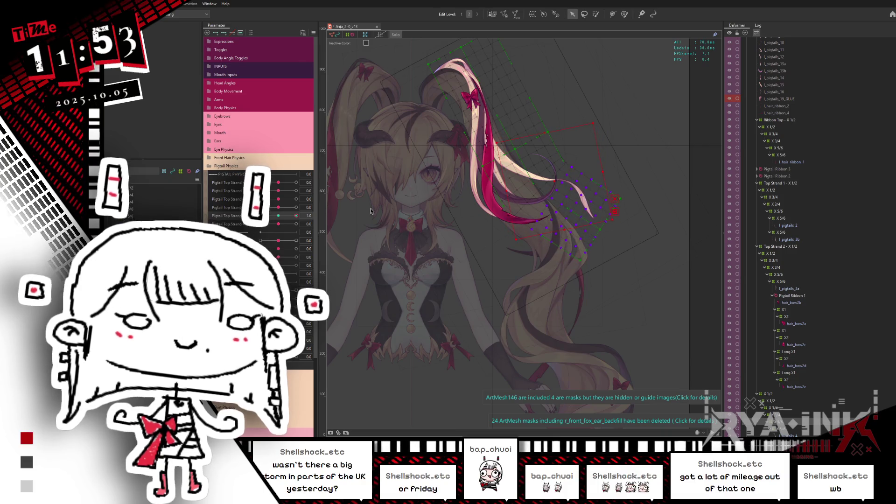
key("ctrl+h")
left_click_drag(279, 224, 260, 225)
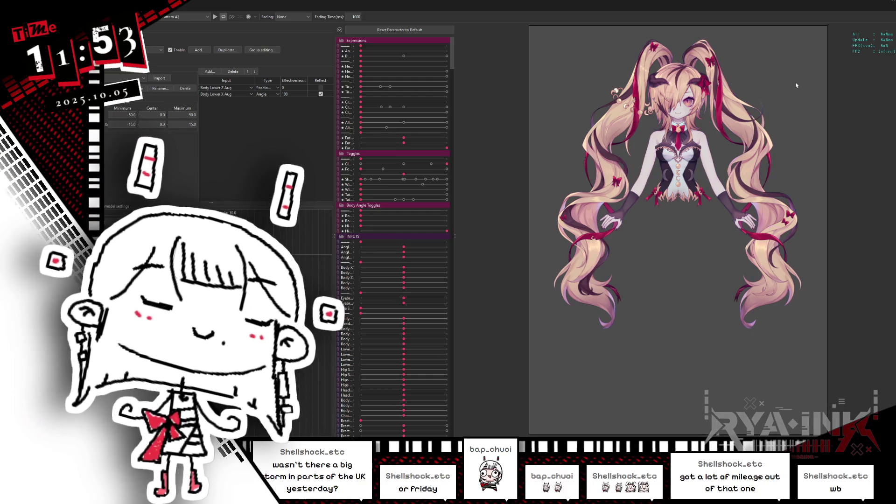
Zoom in and out on the physics preview to watch the pigtails sway, then close it
scroll(797, 85, "up", 3)
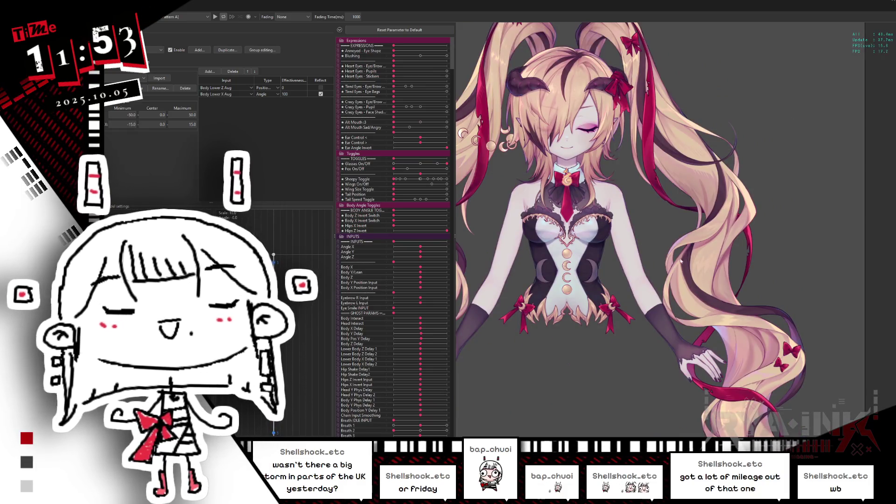
scroll(687, 178, "down", 3)
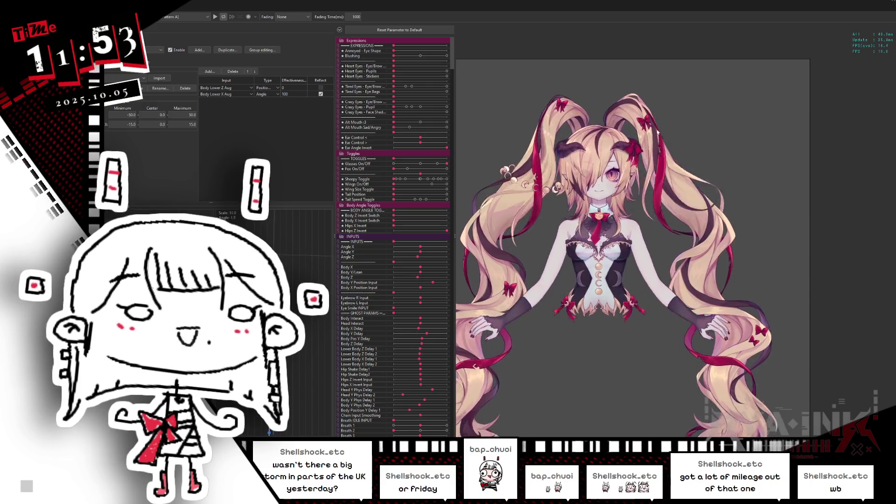
scroll(677, 126, "up", 3)
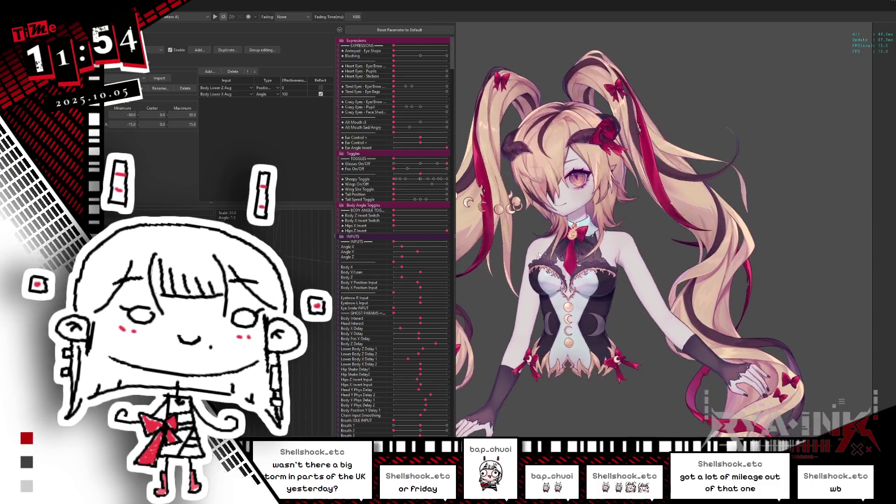
left_click(844, 10)
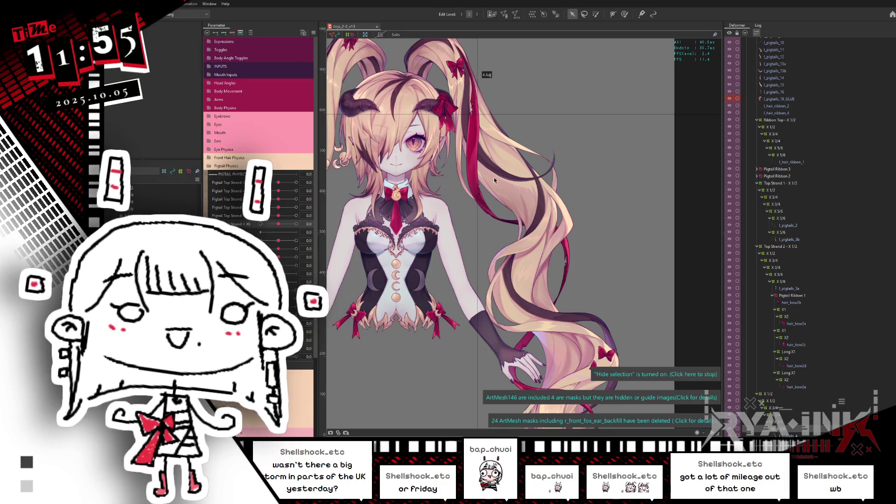
Collapse the Top Strand and Ribbon Top branches, rename X 1/2 to 'Top Outer Loop - X 1/2', and collapse it
left_click(757, 247)
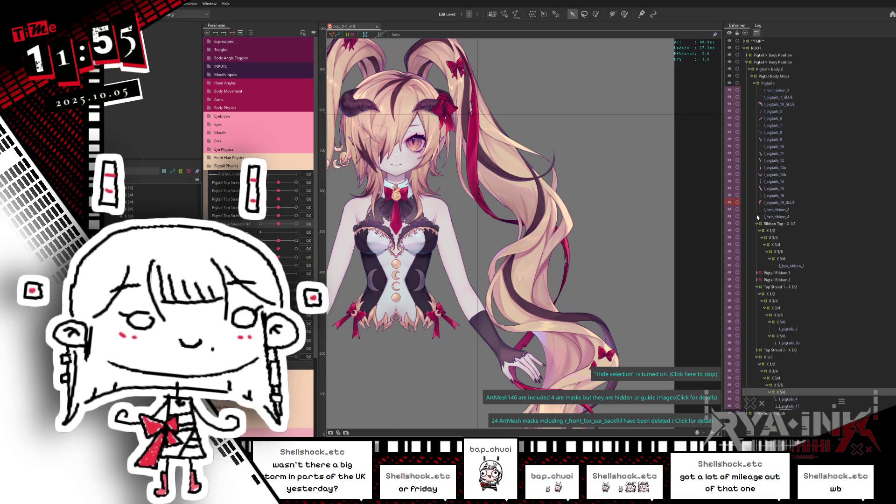
left_click(758, 226)
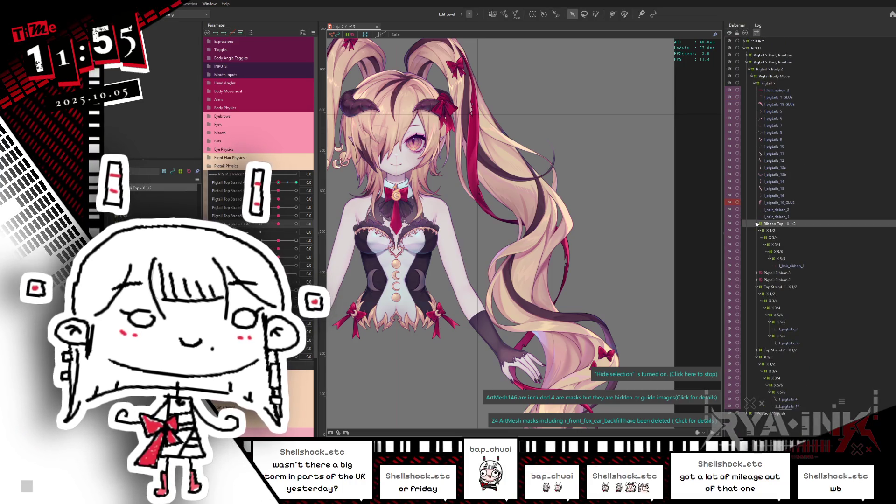
left_click(757, 224)
left_click(757, 245)
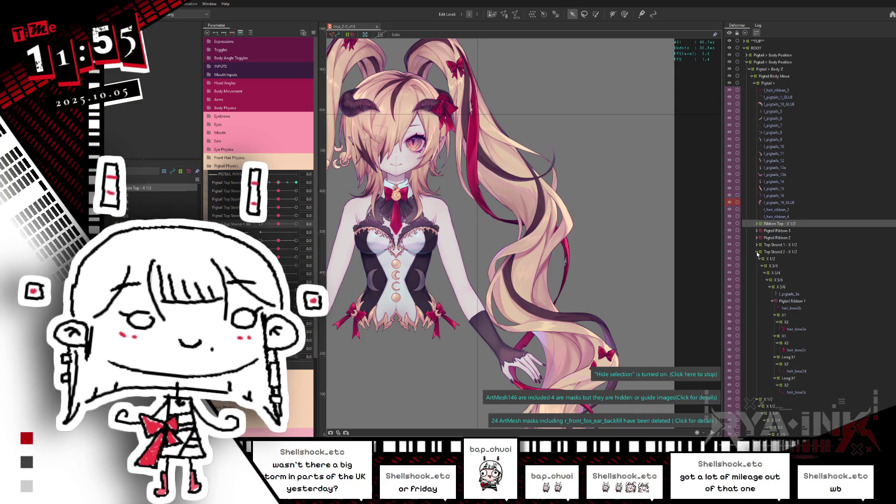
left_click(768, 259)
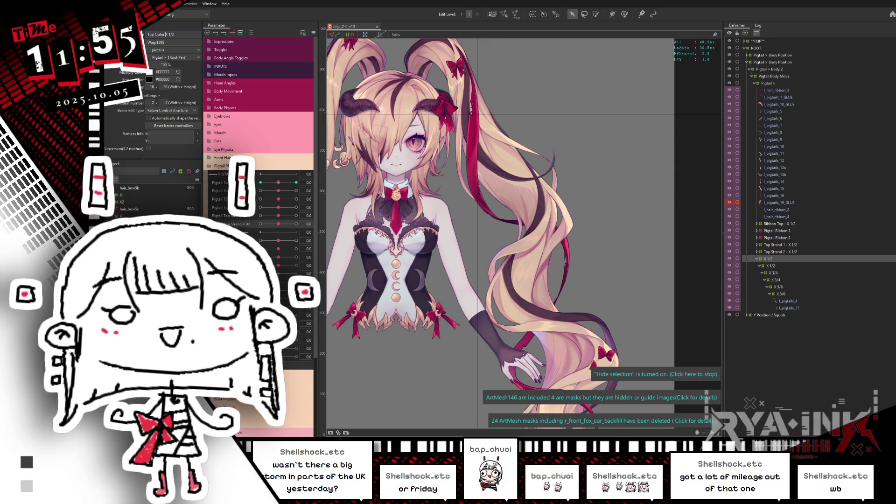
type("Loop -")
key("Return")
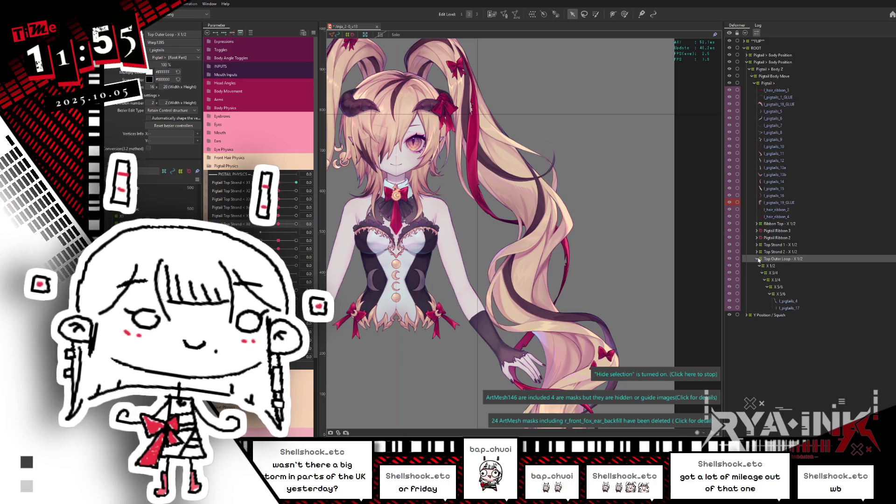
left_click(758, 260)
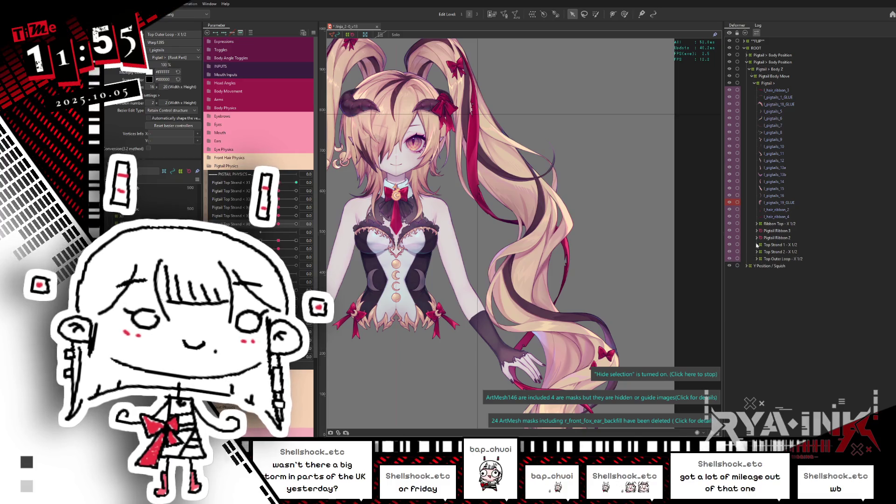
Preview l_hair_ribbon_3, l_pigtails_1_GLUE, l_pigtails_1B_GLUE, l_pigtails_5 and l_pigtails_6 one by one
left_click(779, 91)
key("s")
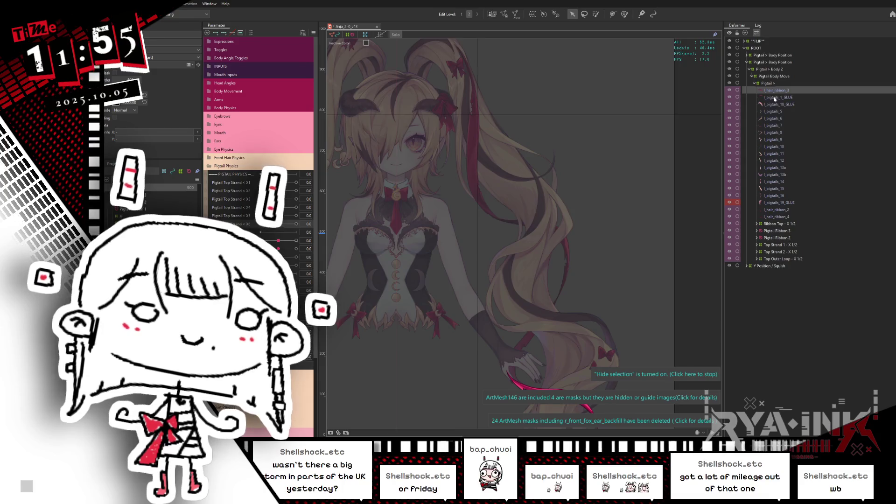
left_click(775, 98)
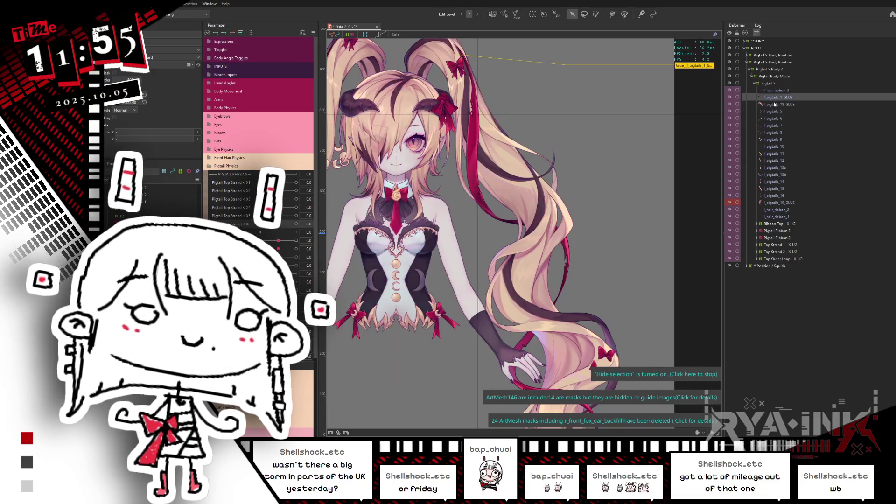
left_click(775, 104)
left_click(774, 112)
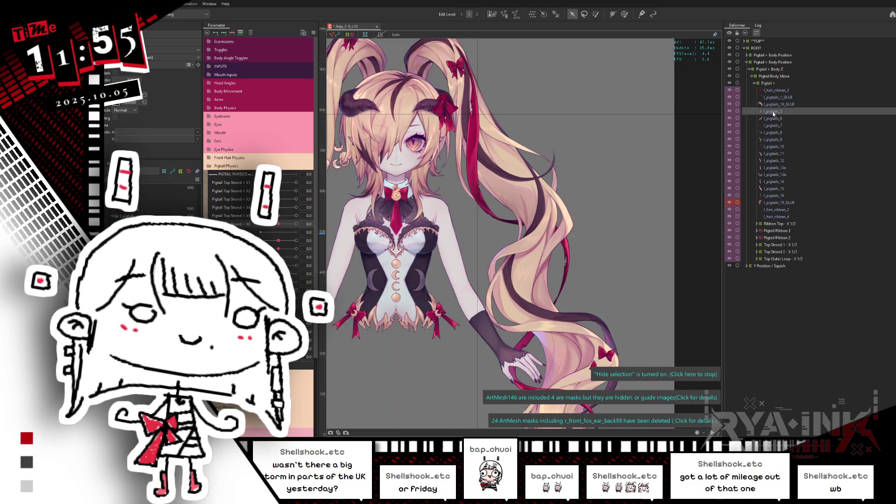
left_click(781, 119)
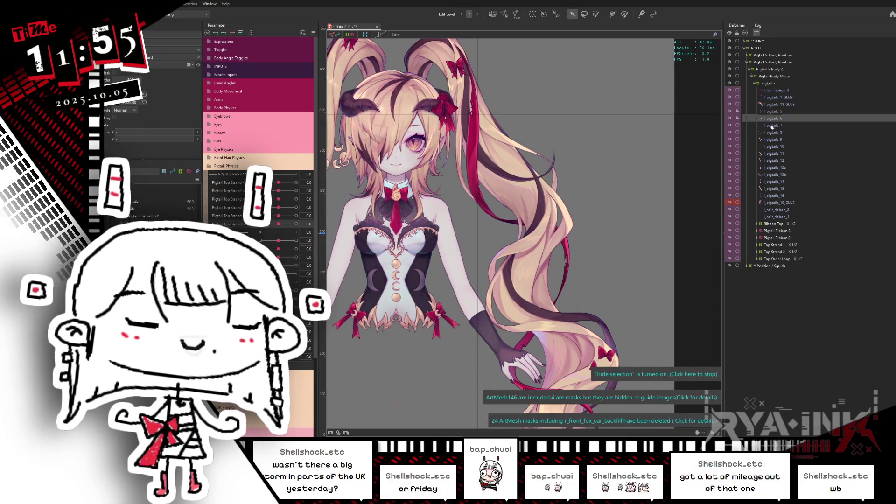
Preview pigtail meshes l_pigtails_7, 13a, 14, 15, l_hair_ribbon_4 and l_pigtails_8 individually
left_click(773, 125)
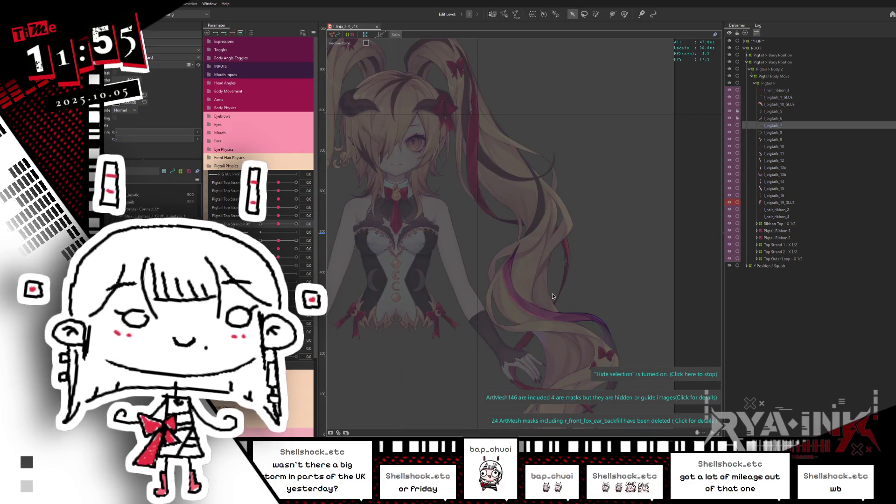
scroll(553, 297, "down", 5)
left_click_drag(553, 285, 569, 230)
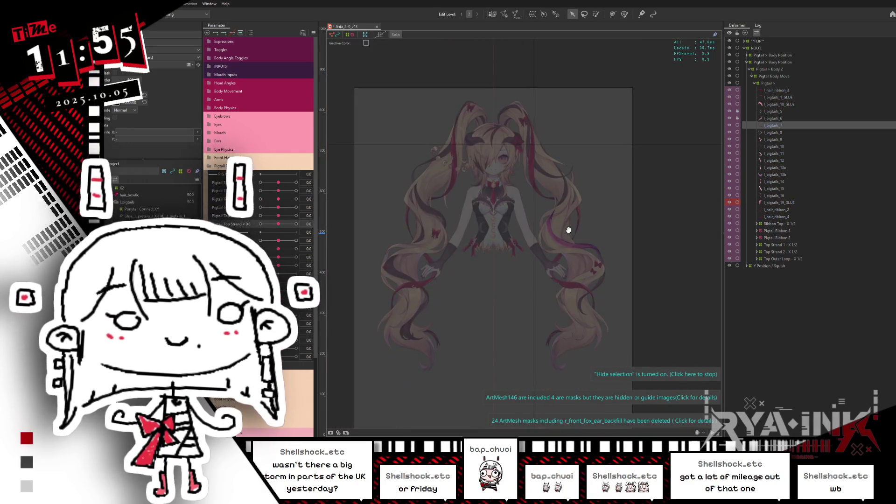
scroll(568, 242, "up", 3)
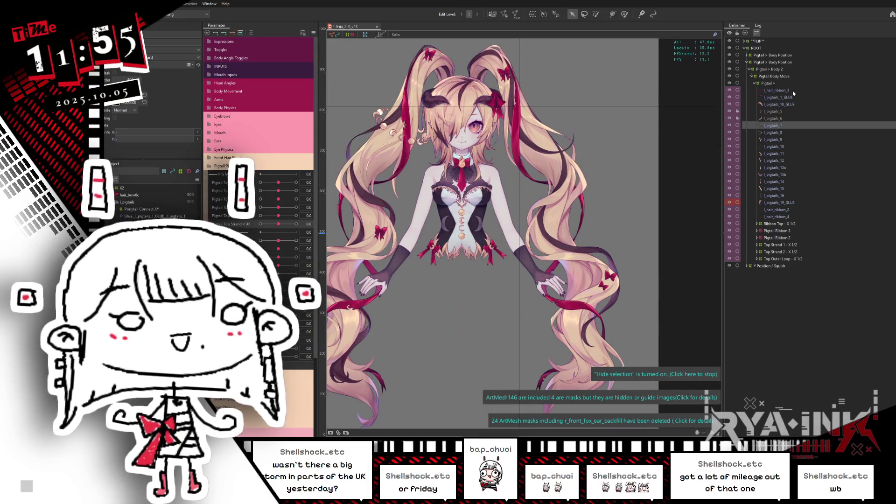
left_click(777, 169)
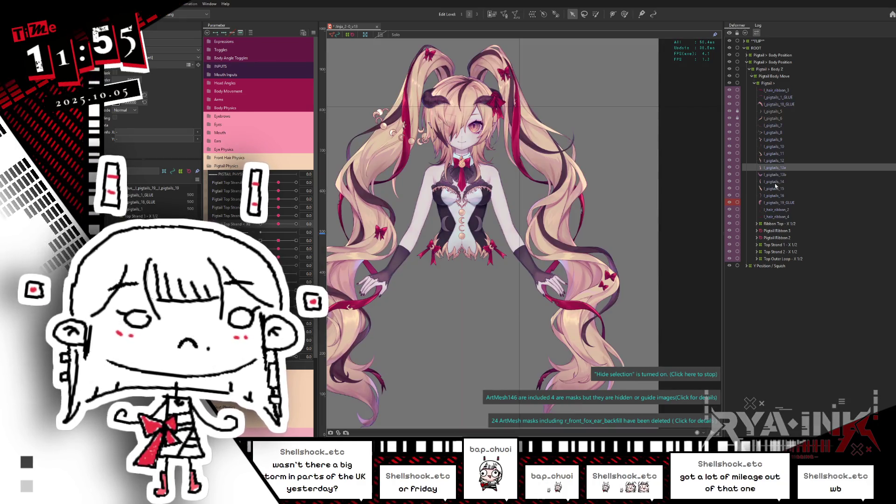
left_click(777, 188)
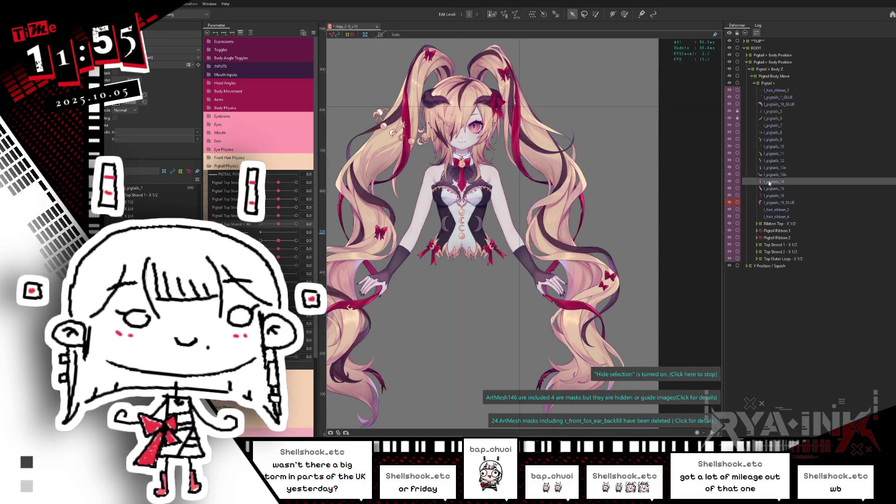
left_click(769, 183)
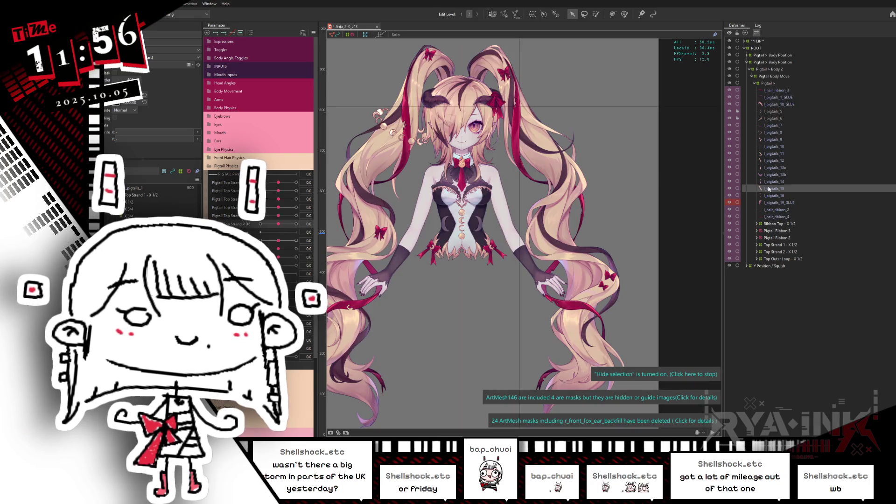
left_click(766, 190)
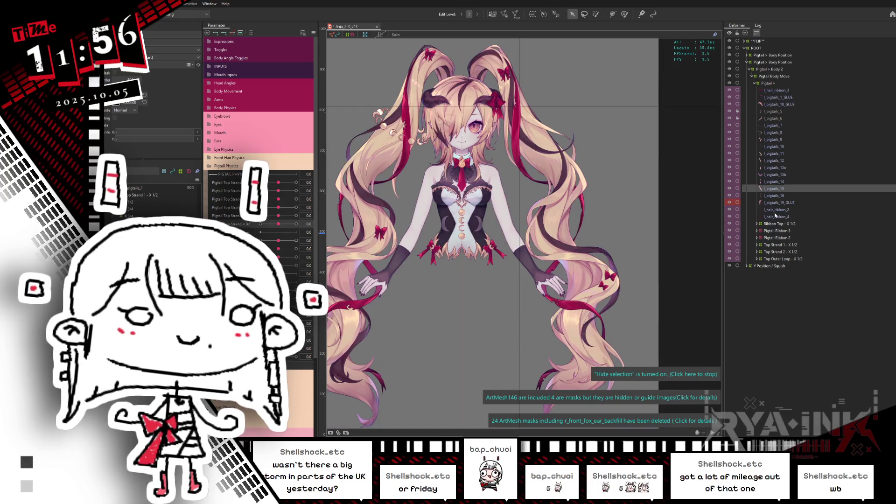
left_click(742, 217)
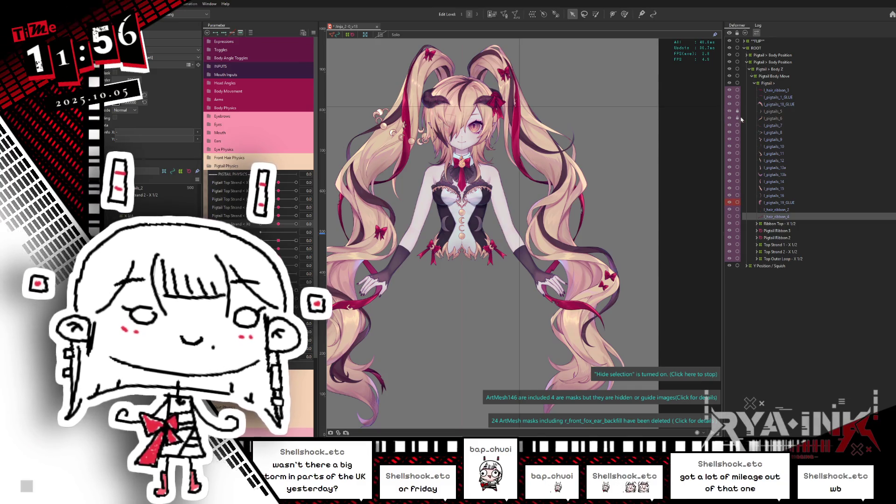
left_click(773, 133)
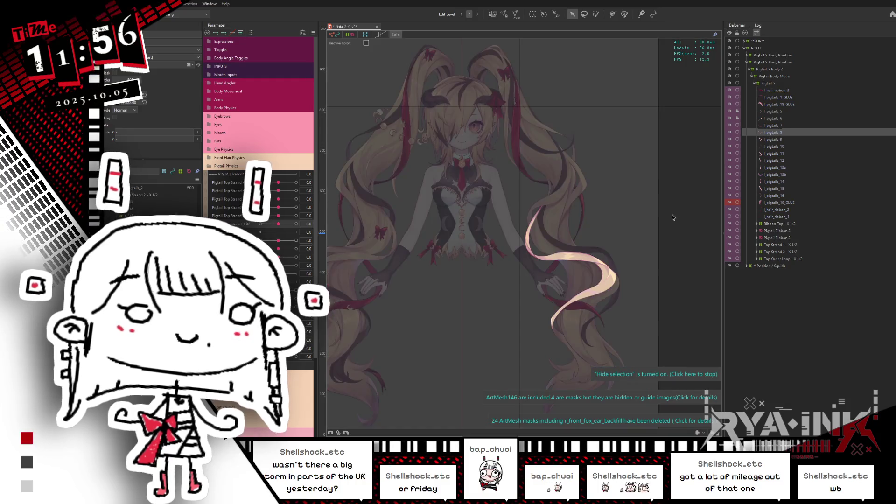
Toggle the visibility of l_pigtails_8 and l_pigtails_9 to compare, leaving both hidden
left_click_drag(670, 218, 651, 187)
left_click(730, 133)
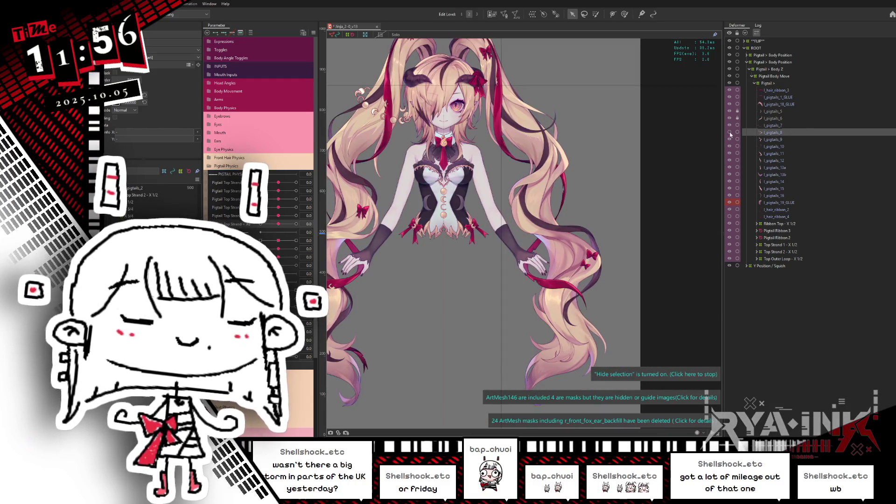
left_click(730, 135)
left_click(730, 135)
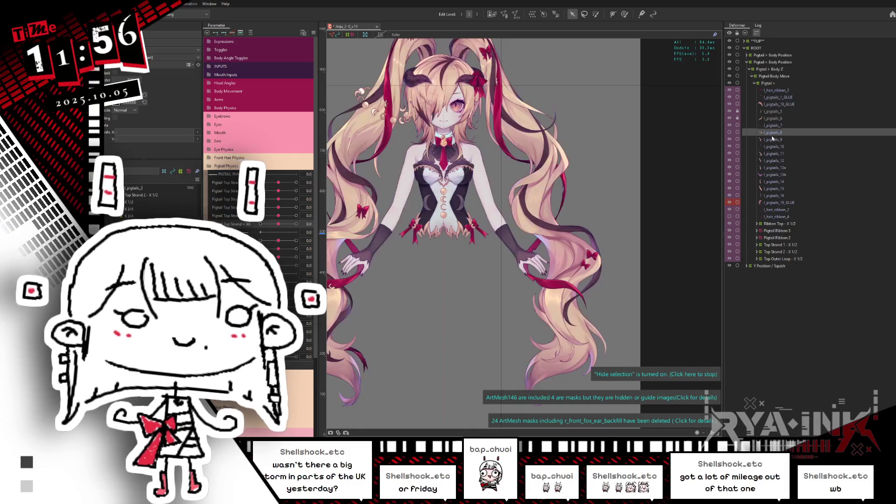
left_click(770, 139)
left_click(730, 140)
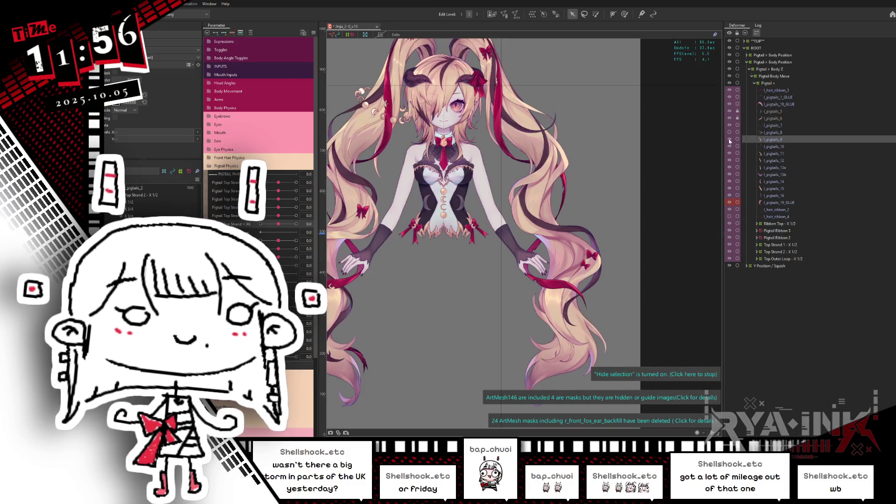
left_click(730, 141)
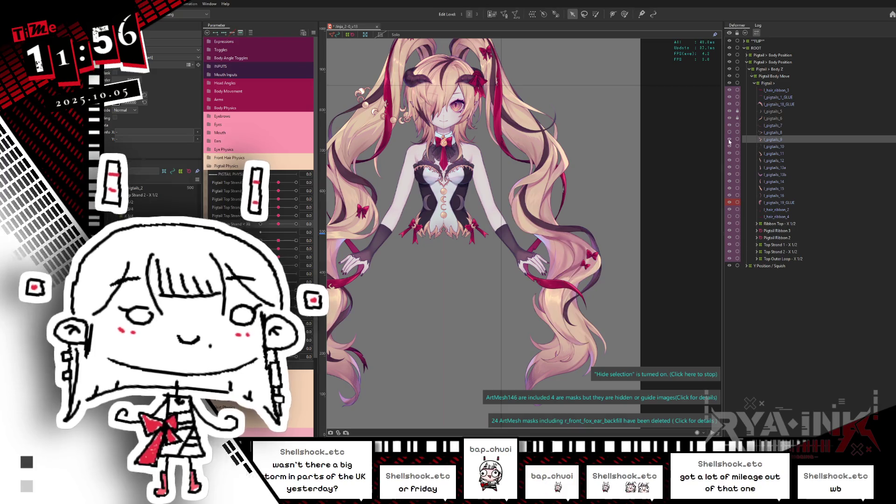
left_click(730, 141)
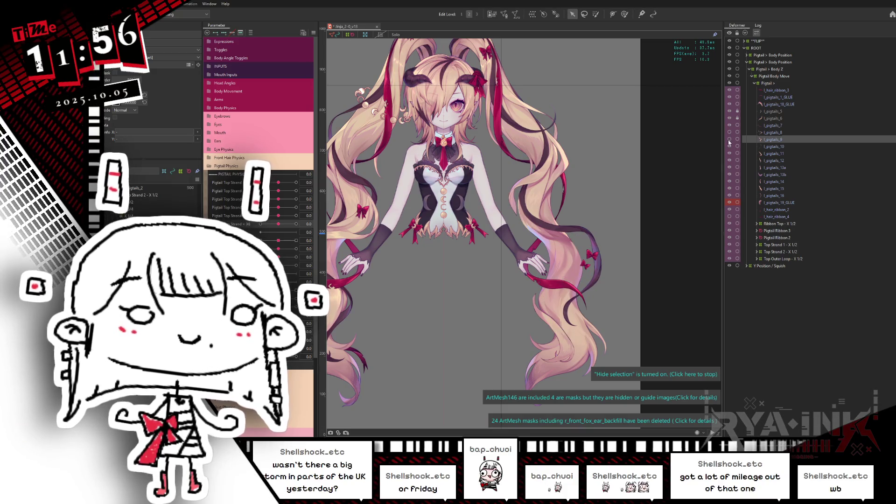
Hide l_pigtails_10 and l_hair_ribbon_2, then show l_pigtails_8 and a dark lower strand again
left_click(760, 147)
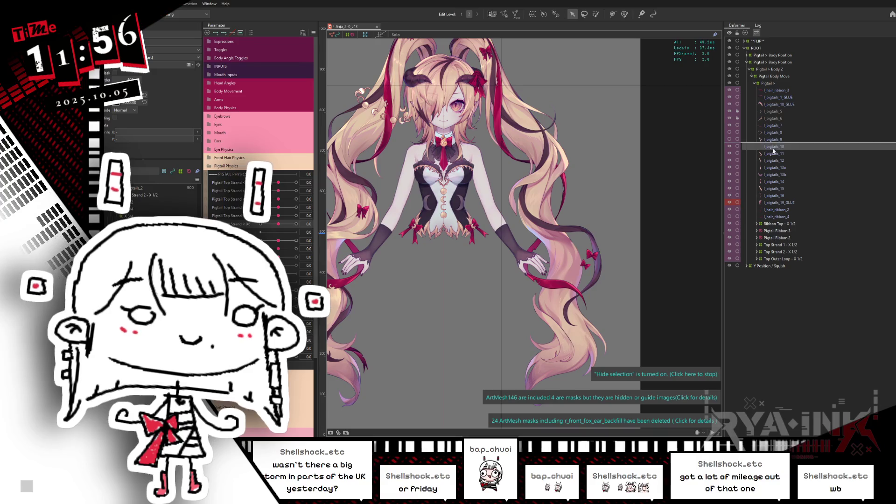
left_click(730, 147)
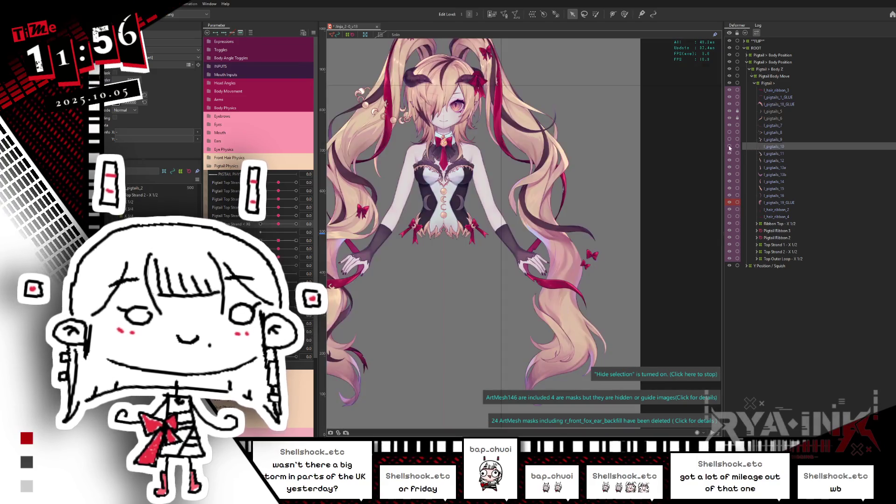
left_click(771, 210)
left_click(731, 210)
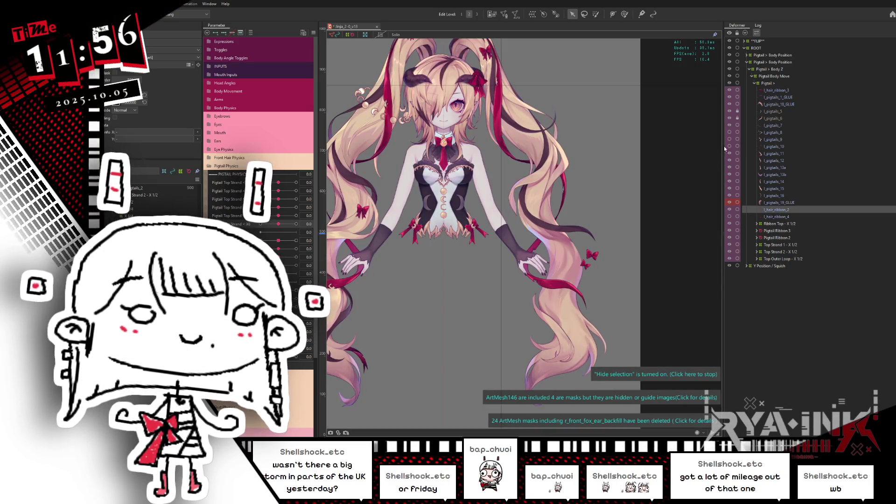
left_click(730, 132)
left_click(730, 217)
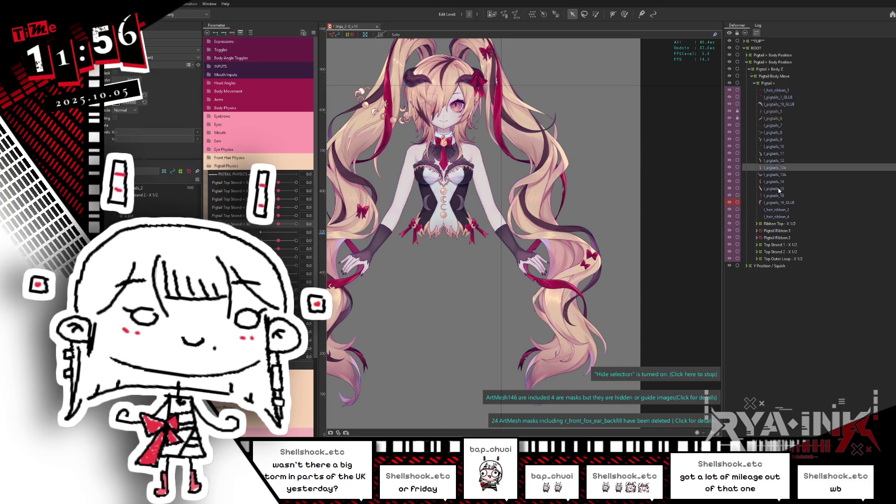